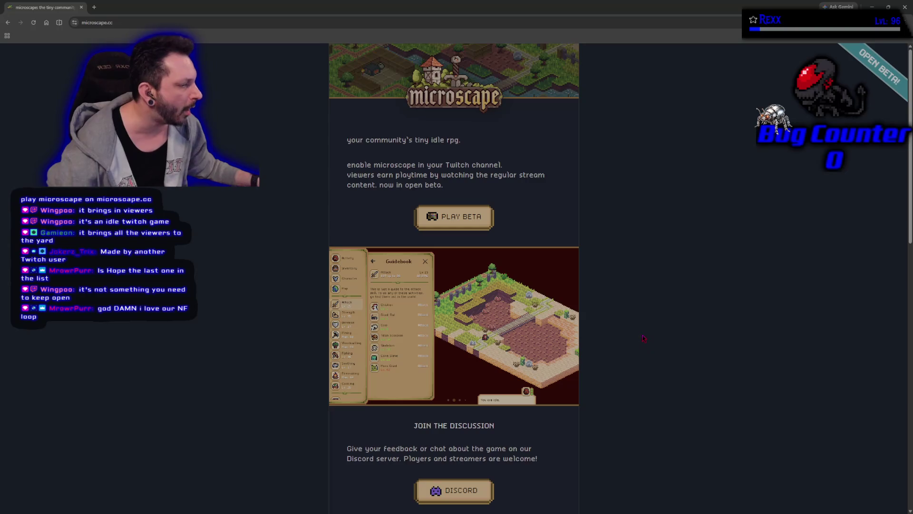
# Scroll the microscape.cc page down to its footer and bring up the context menu of the game credits link
pyautogui.scroll(-12, 361, 334)
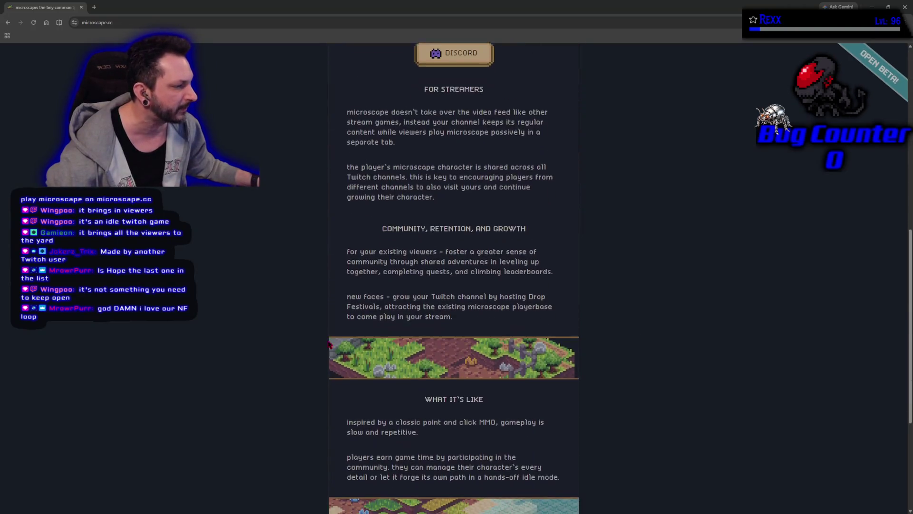
pyautogui.scroll(12, 327, 341)
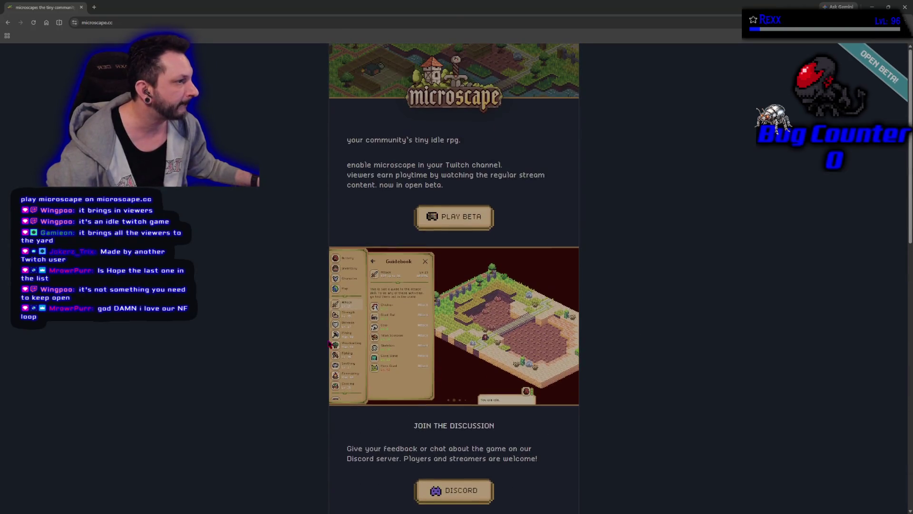
pyautogui.scroll(-2, 266, 333)
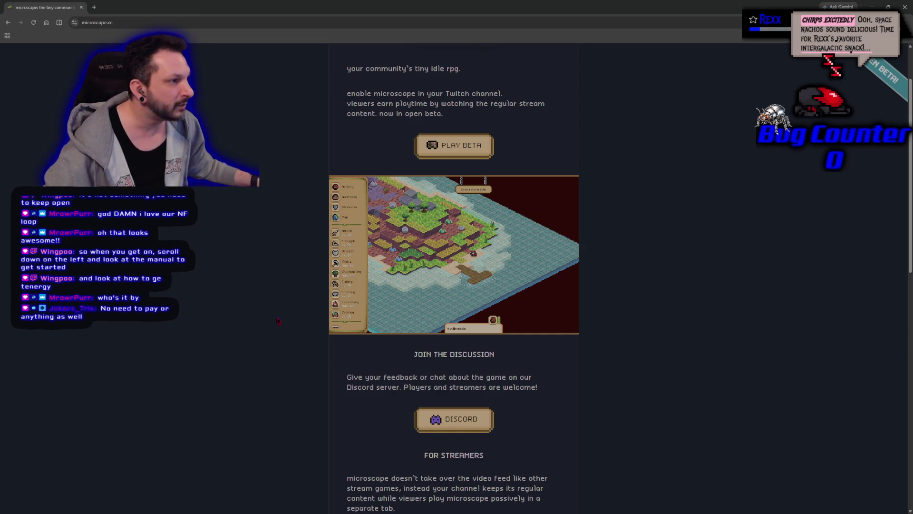
pyautogui.scroll(1, 279, 320)
pyautogui.scroll(-4, 323, 293)
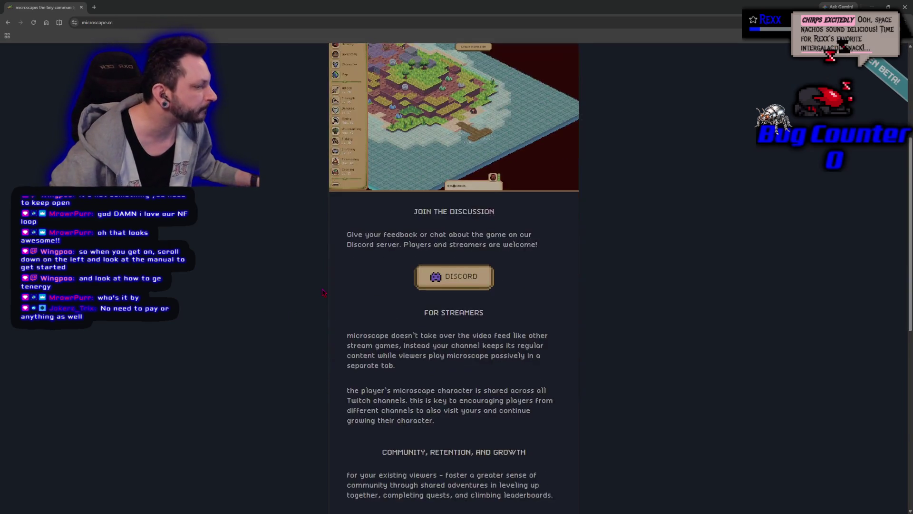
pyautogui.scroll(-10, 323, 292)
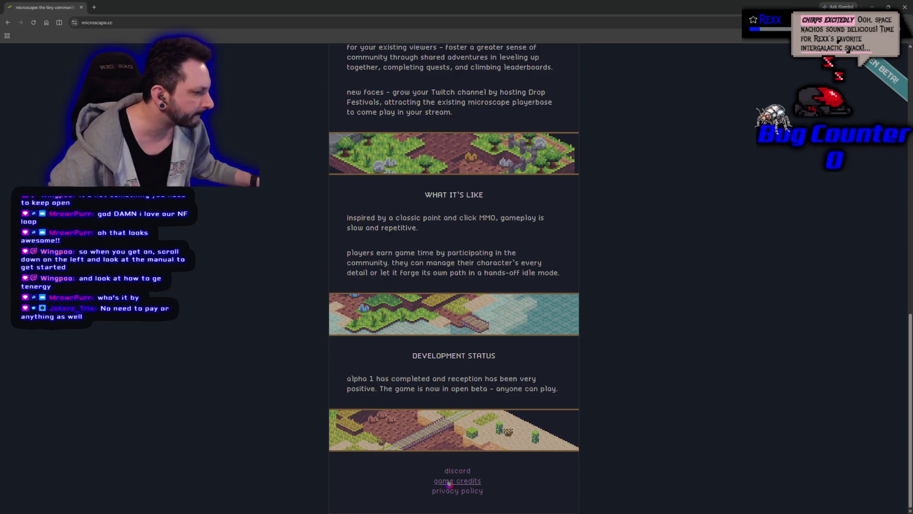
pyautogui.rightClick(448, 482)
# Open the game credits in a new tab, switch to it, and select the creator's Twitch link
pyautogui.click(471, 398)
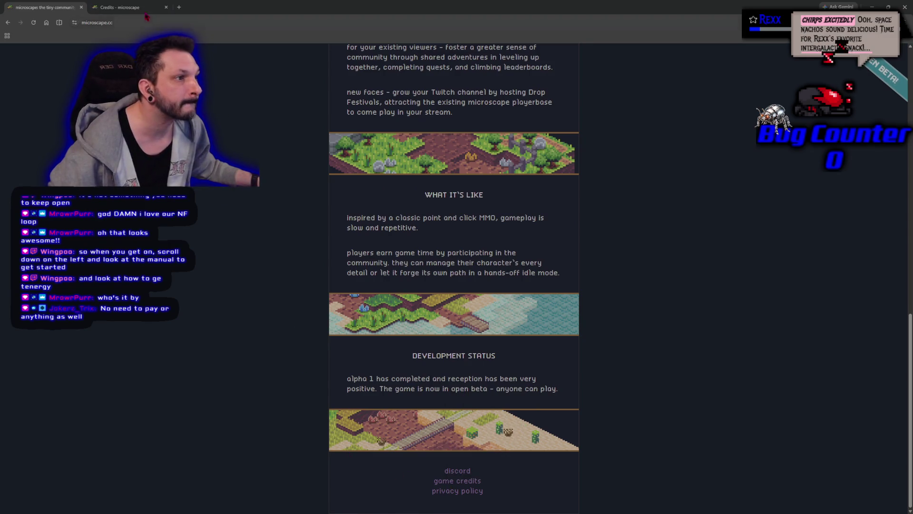
pyautogui.click(138, 14)
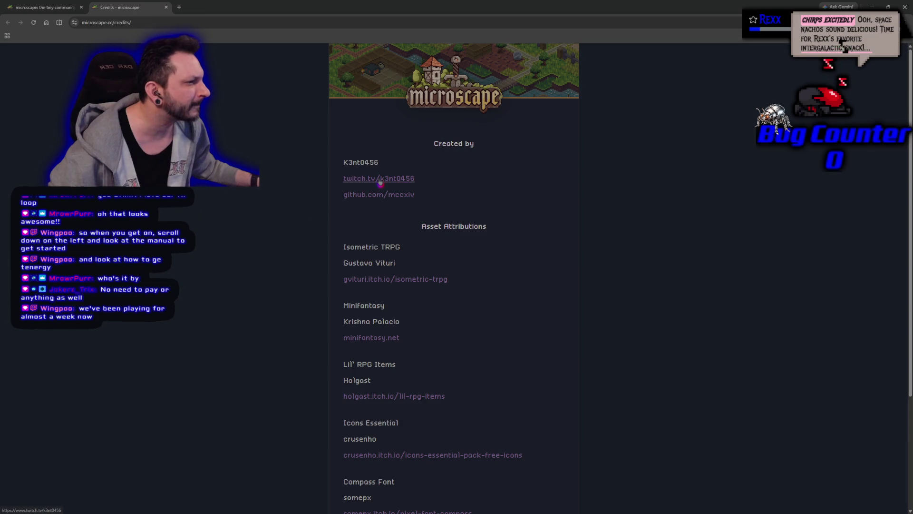
pyautogui.tripleClick(408, 181)
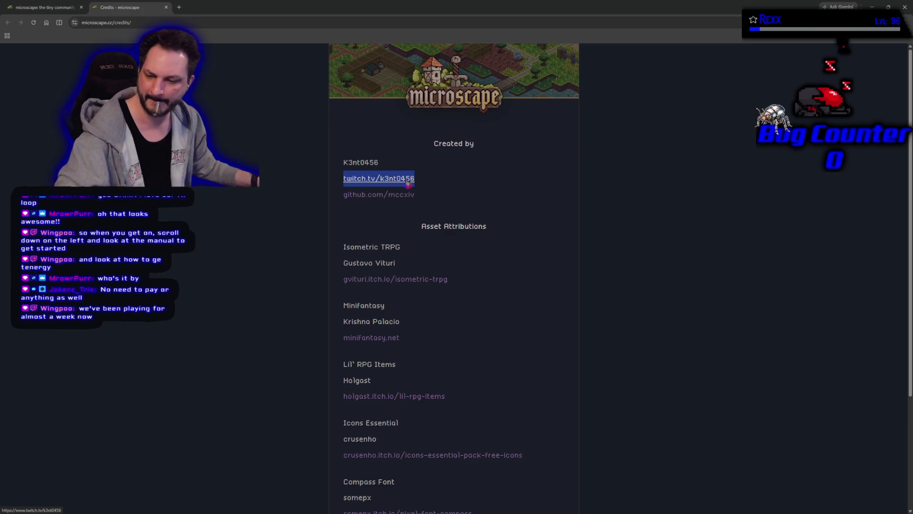
pyautogui.hotkey('alt', 'Tab')
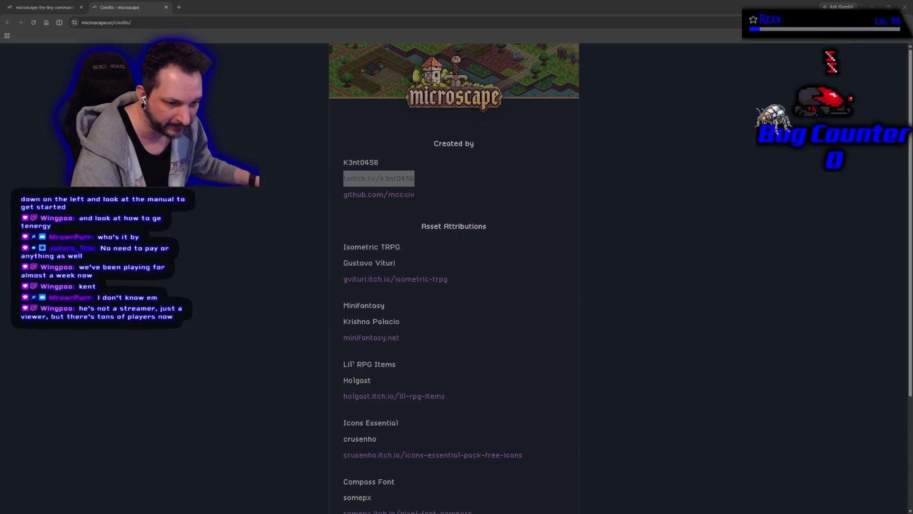
# Open the creator's Twitch channel, view its About and schedule, follow it, then close it
pyautogui.middleClick(380, 178)
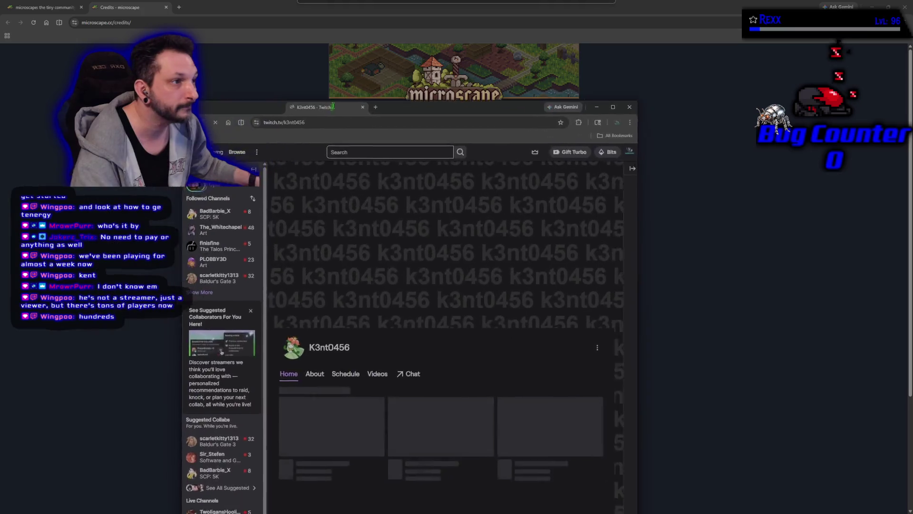
pyautogui.click(372, 13)
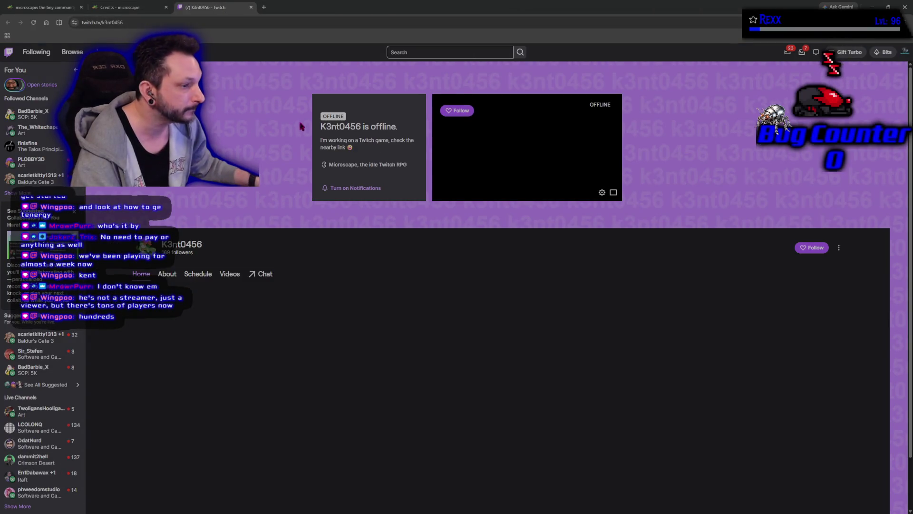
pyautogui.click(170, 277)
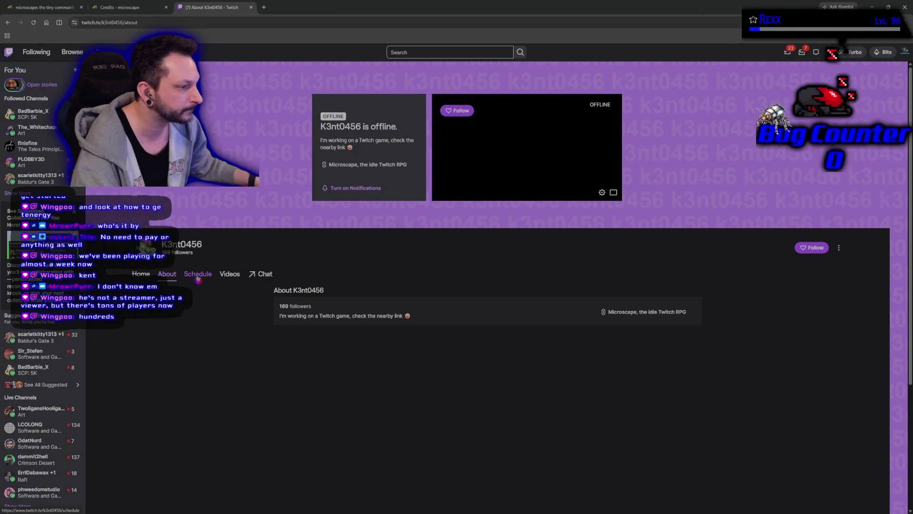
pyautogui.click(198, 278)
pyautogui.click(457, 111)
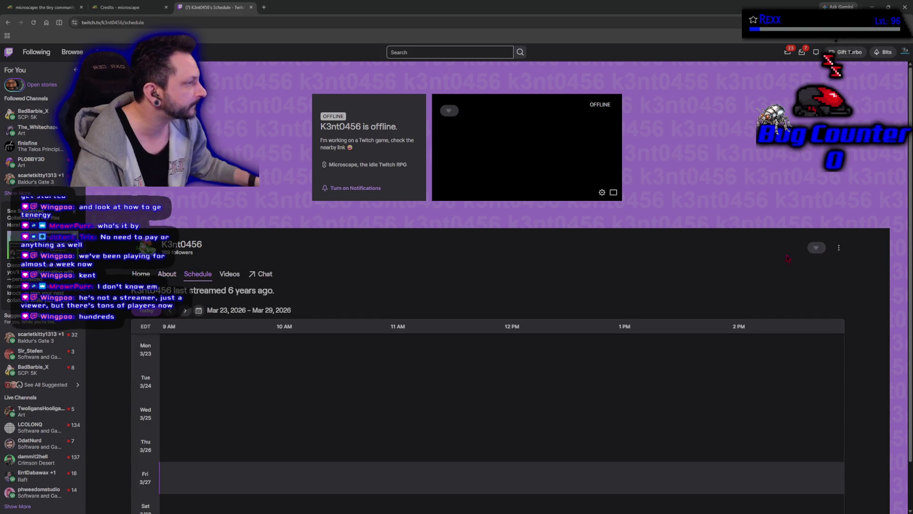
pyautogui.middleClick(235, 13)
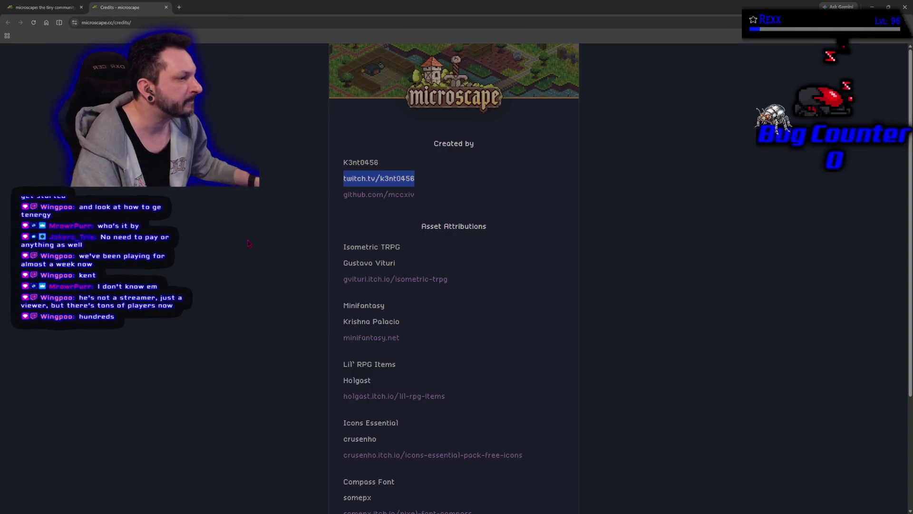
# Close the credits tab and look over the landing page's screenshots, Discord invite and streamer info
pyautogui.hotkey('ctrl', 'w')
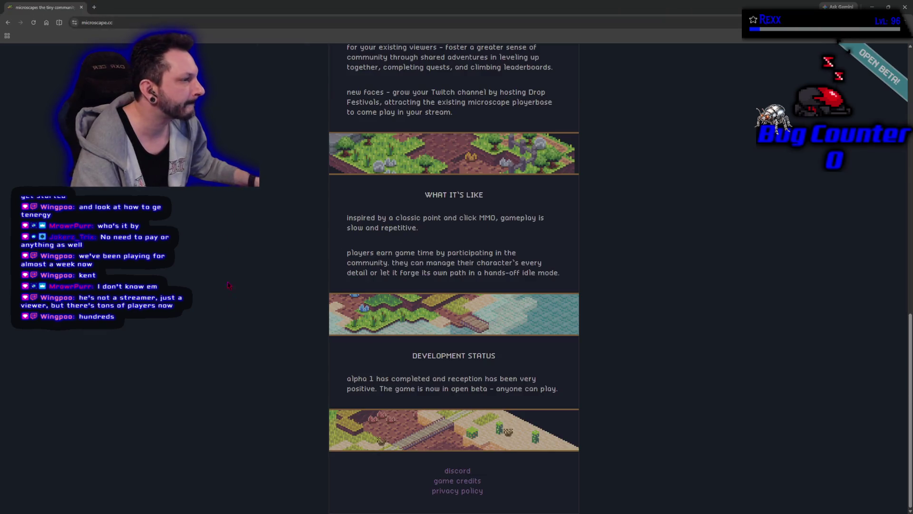
pyautogui.scroll(2, 243, 438)
pyautogui.scroll(10, 243, 438)
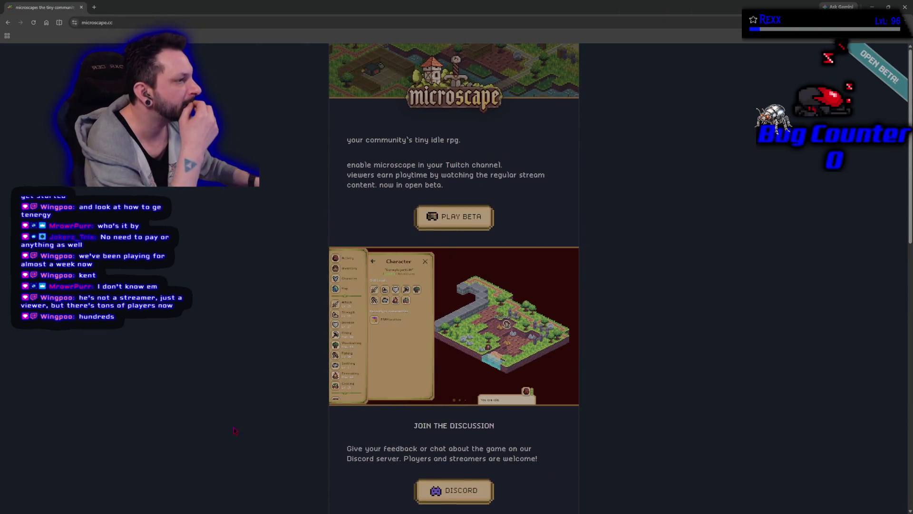
pyautogui.scroll(-6, 187, 412)
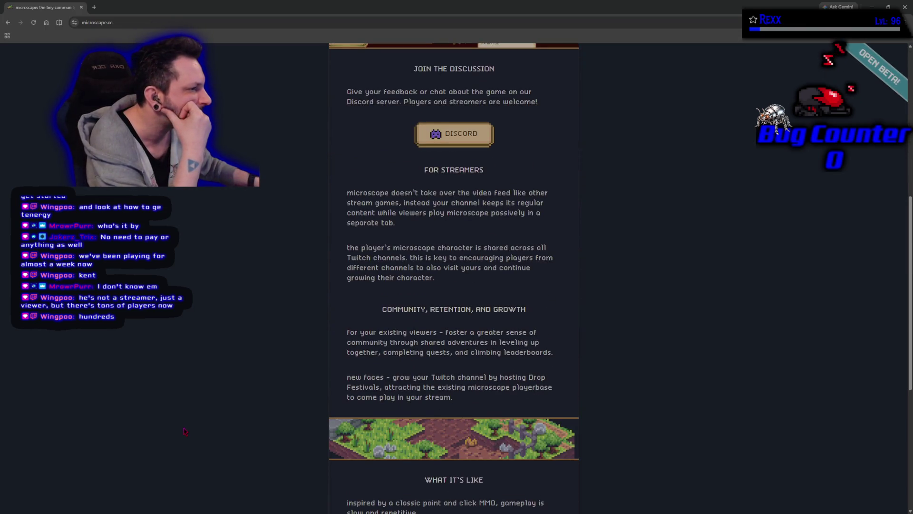
pyautogui.scroll(-5, 185, 431)
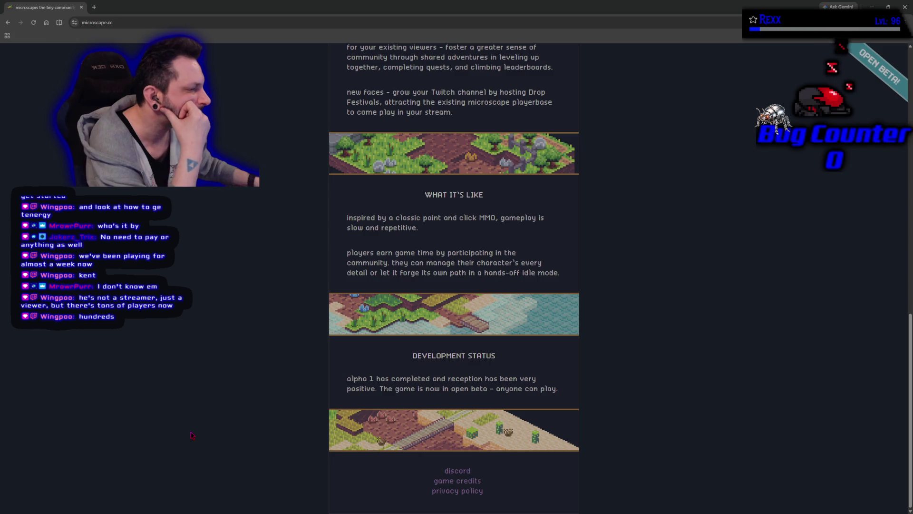
pyautogui.scroll(12, 190, 435)
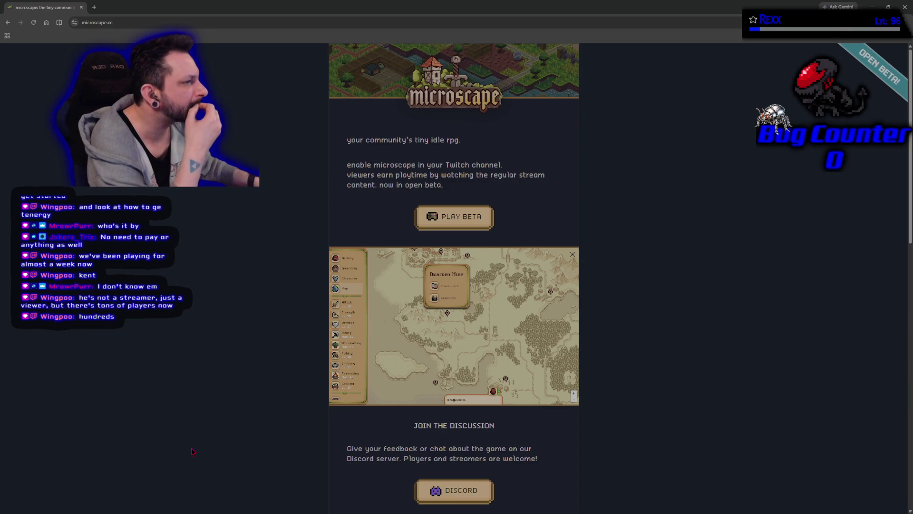
pyautogui.scroll(-1, 192, 451)
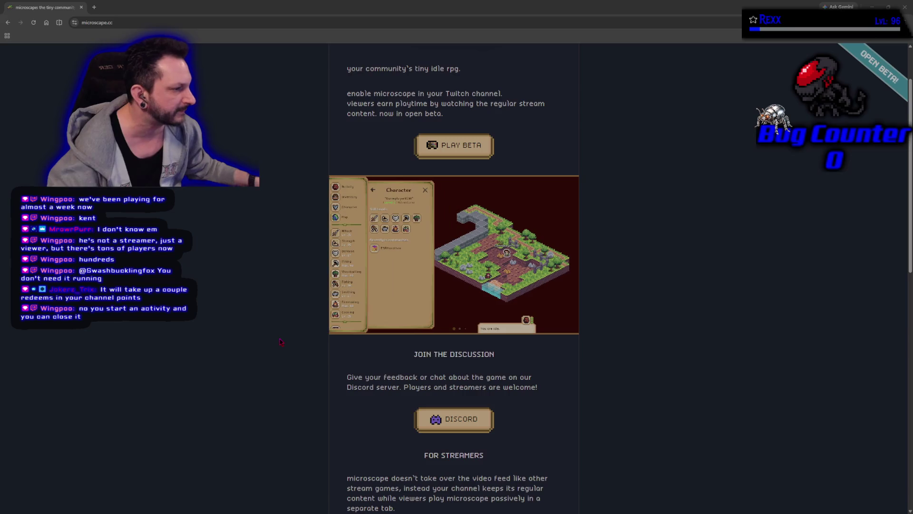
pyautogui.scroll(-6, 280, 342)
# Read down through the microscape.cc landing page
pyautogui.scroll(6, 280, 342)
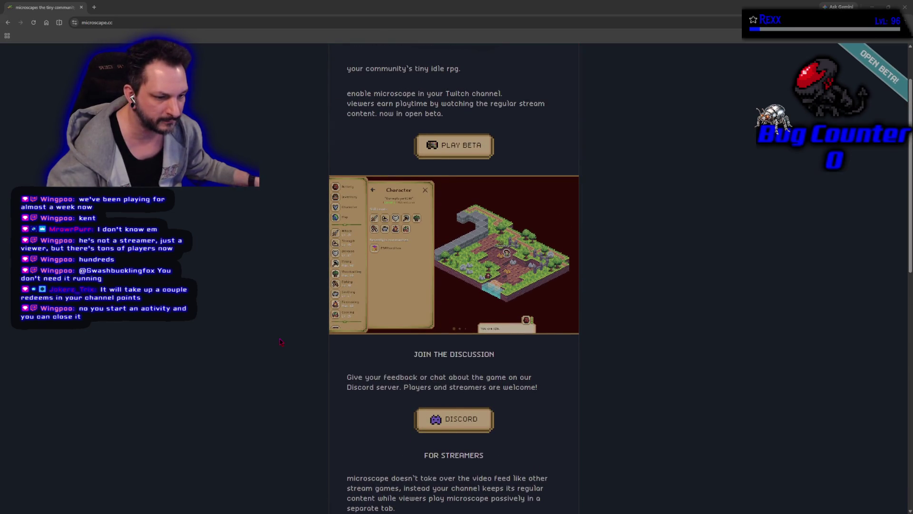
pyautogui.scroll(1, 281, 342)
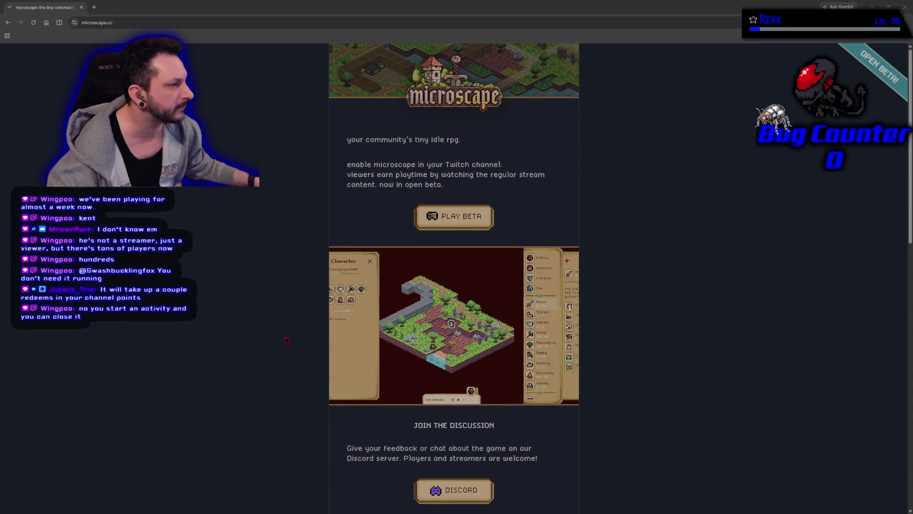
pyautogui.scroll(-5, 284, 341)
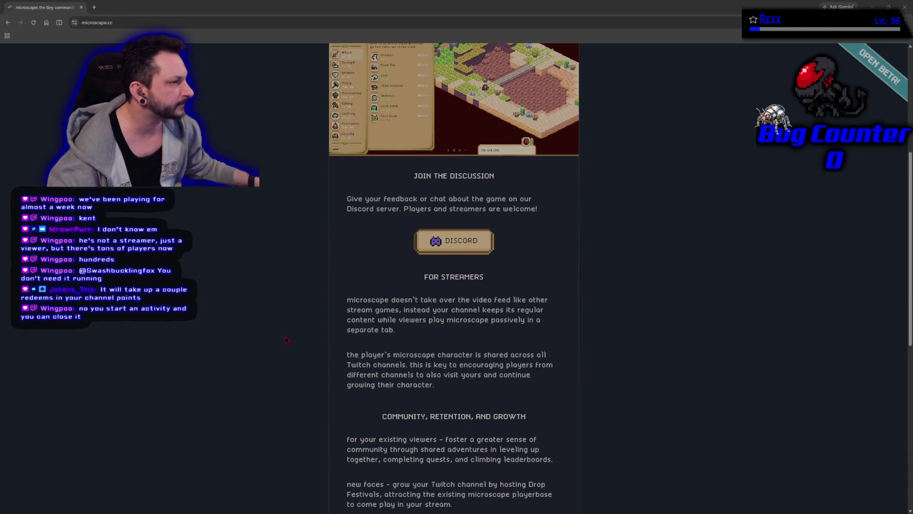
pyautogui.scroll(-5, 285, 340)
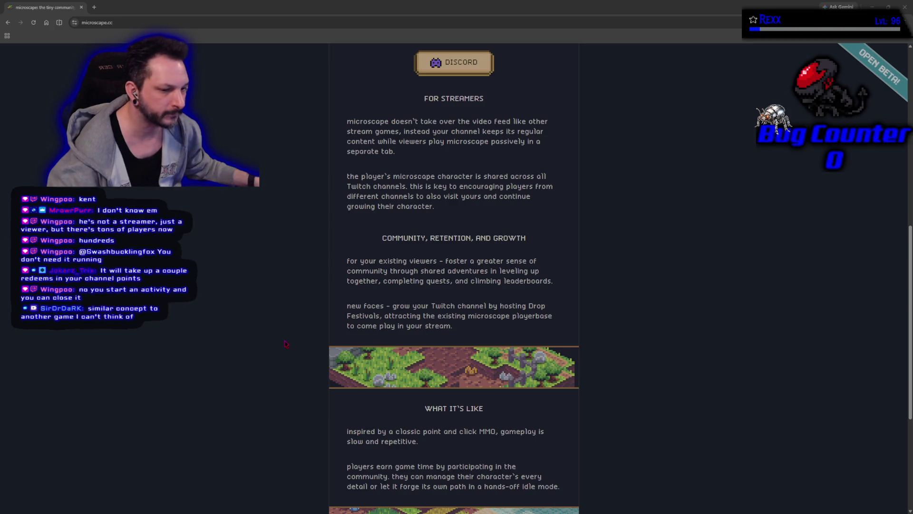
pyautogui.scroll(-4, 286, 344)
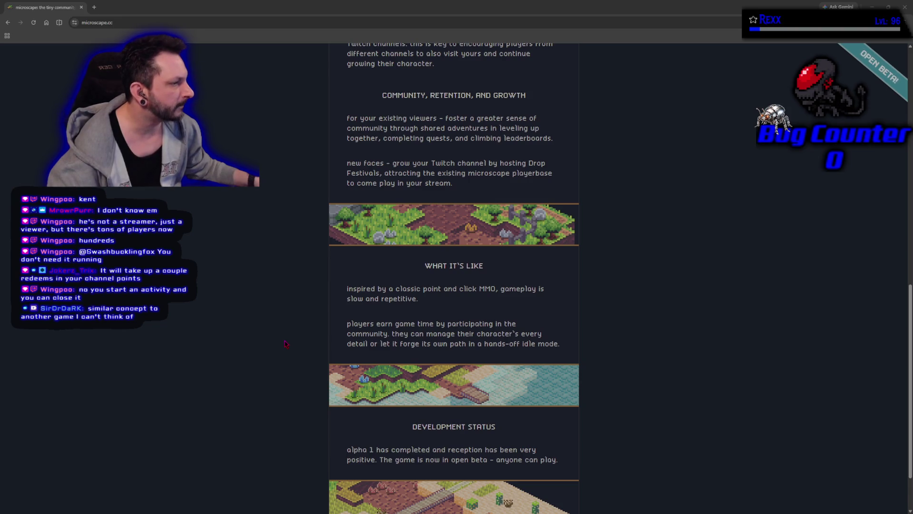
pyautogui.scroll(-2, 285, 344)
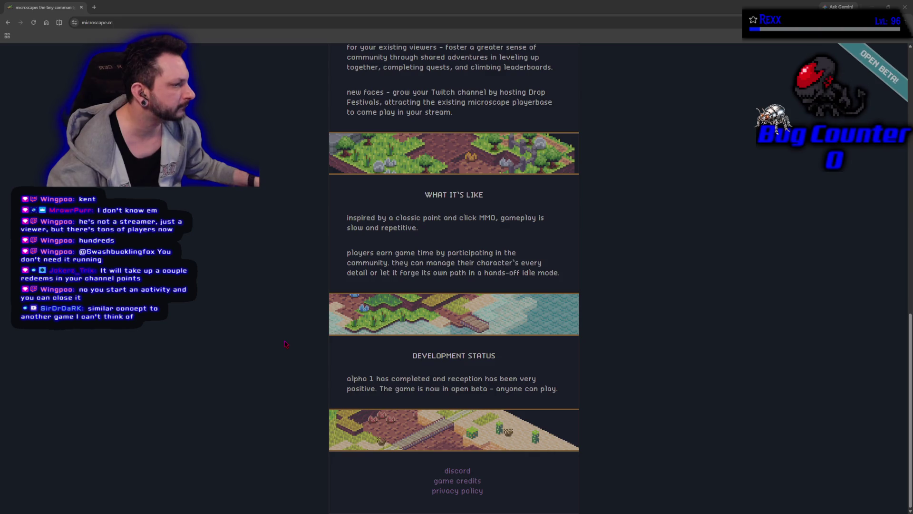
# Return to the top and pull the Marteria - Endboss YouTube tab into this window
pyautogui.scroll(20, 285, 343)
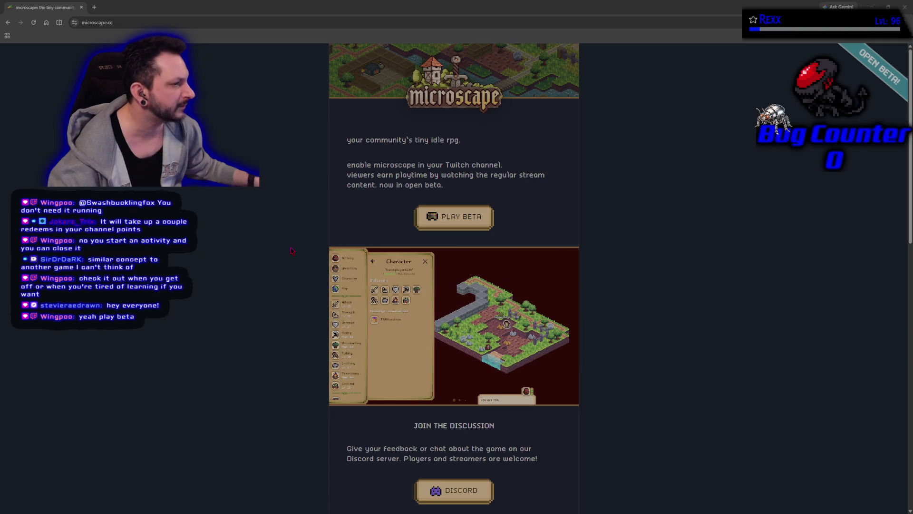
pyautogui.scroll(-12, 625, 366)
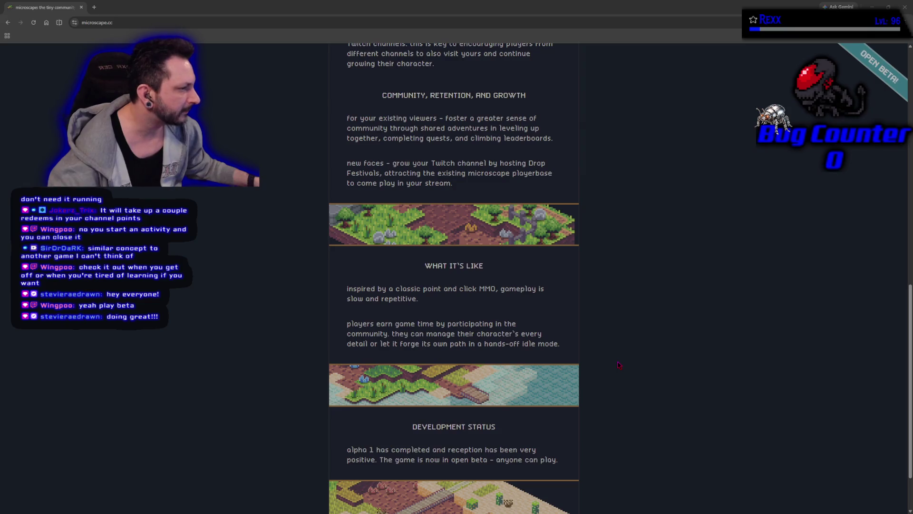
pyautogui.scroll(4, 619, 365)
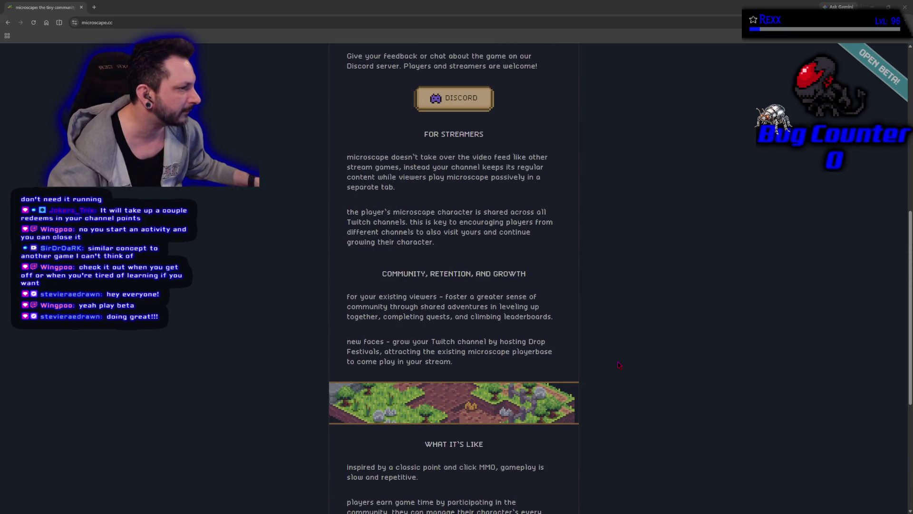
pyautogui.scroll(8, 619, 365)
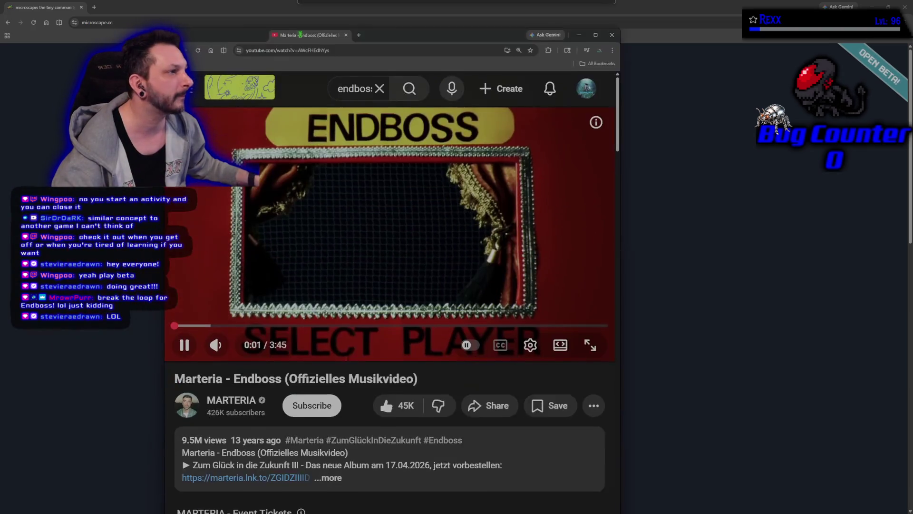
pyautogui.moveTo(142, 28)
pyautogui.mouseDown()
pyautogui.moveTo(295, 7)
pyautogui.moveTo(129, 7)
pyautogui.mouseUp()
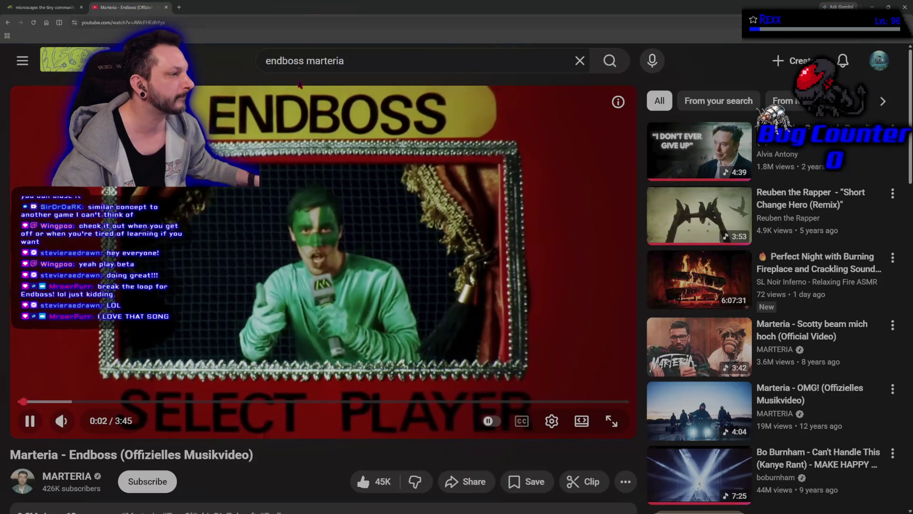
# Put the Endboss video in theater mode, pause it, rewind to 0:00 and resume playback
pyautogui.click(581, 420)
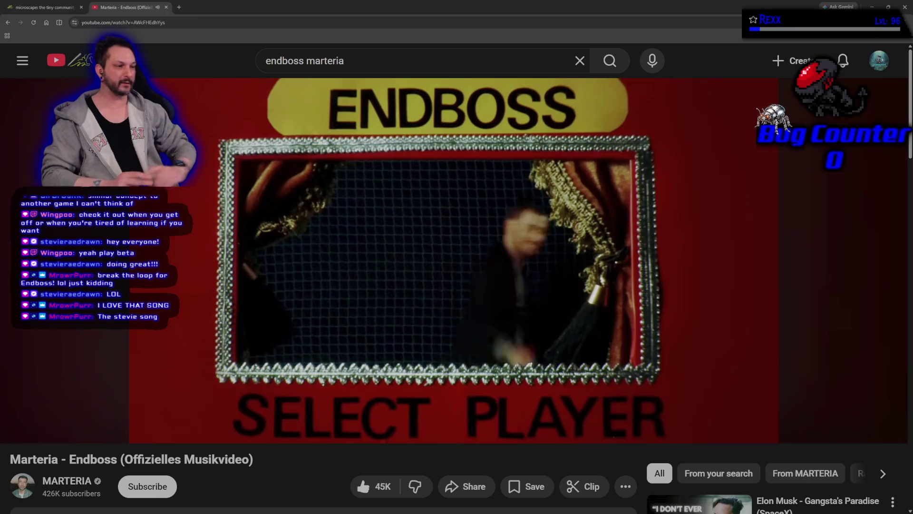
pyautogui.press('space')
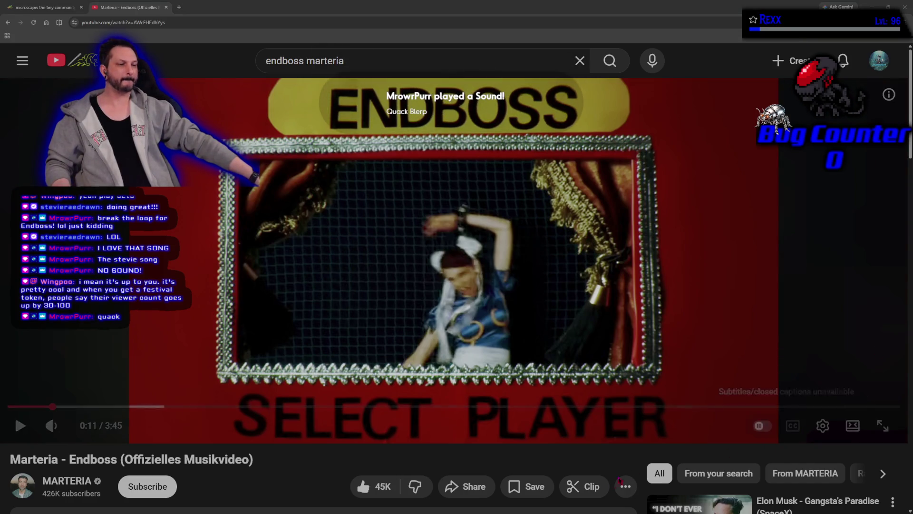
pyautogui.moveTo(50, 406); pyautogui.dragTo(10, 406)
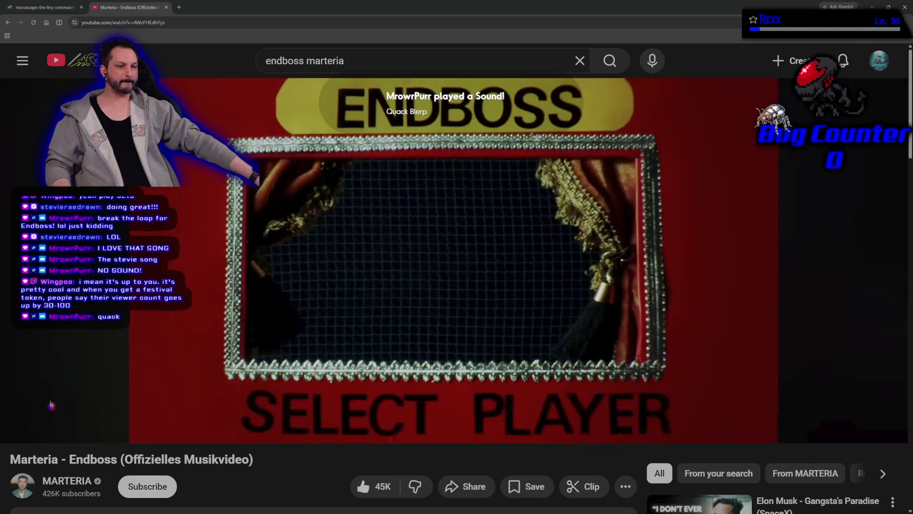
pyautogui.click(337, 287)
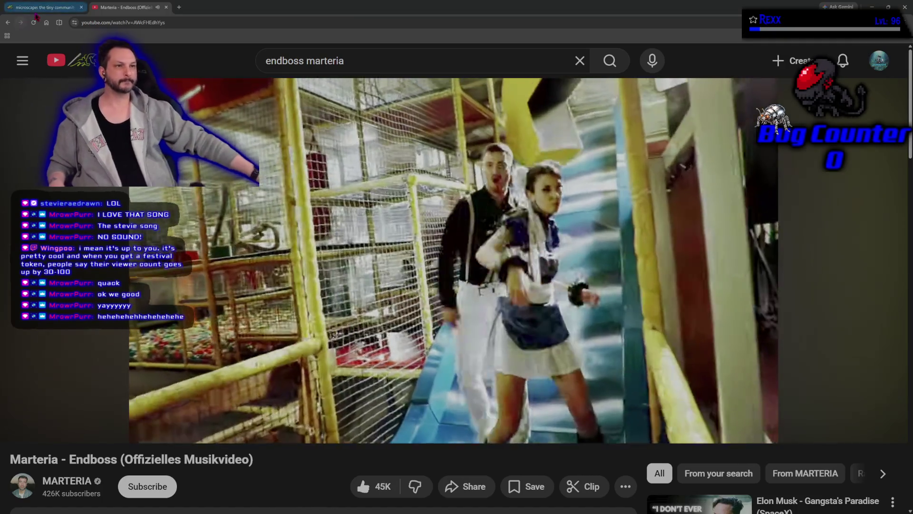
# Drag the microscape tab out into a separate browser window
pyautogui.moveTo(35, 8); pyautogui.dragTo(0, 17)
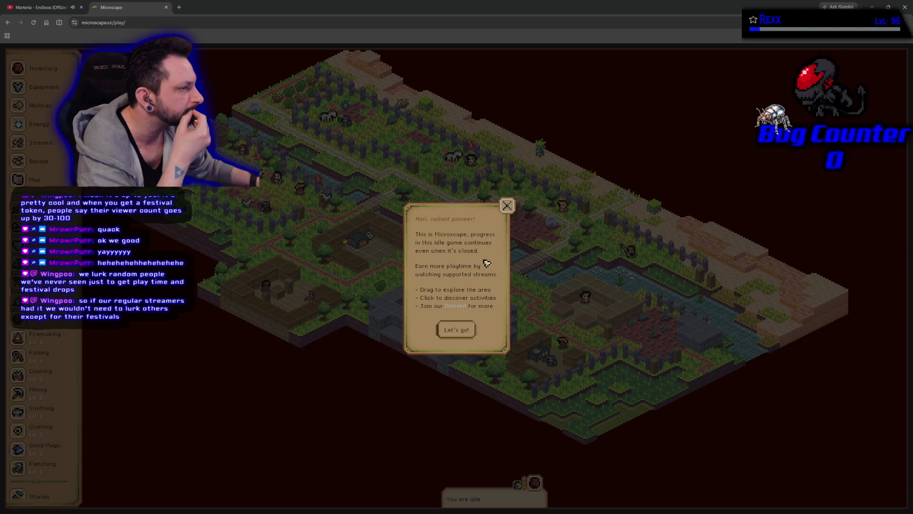
# Dismiss the welcome message with 'Let's go!', try spots on the village map, and scroll the sidebar
pyautogui.click(474, 333)
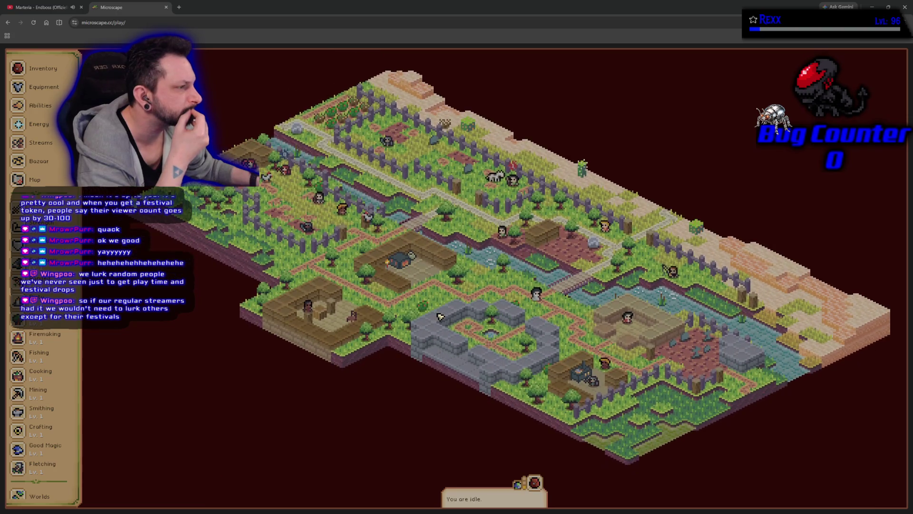
pyautogui.rightClick(440, 317)
pyautogui.click(305, 374)
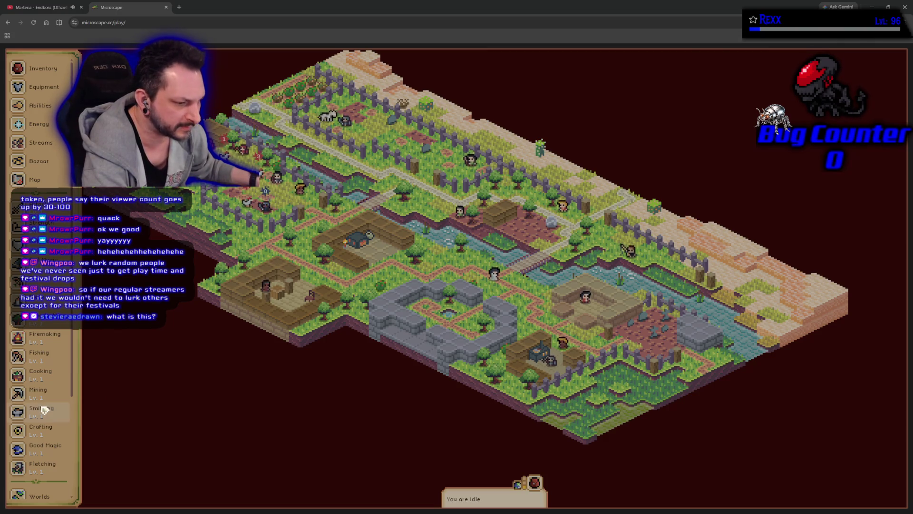
pyautogui.scroll(-3, 41, 408)
pyautogui.scroll(3, 43, 409)
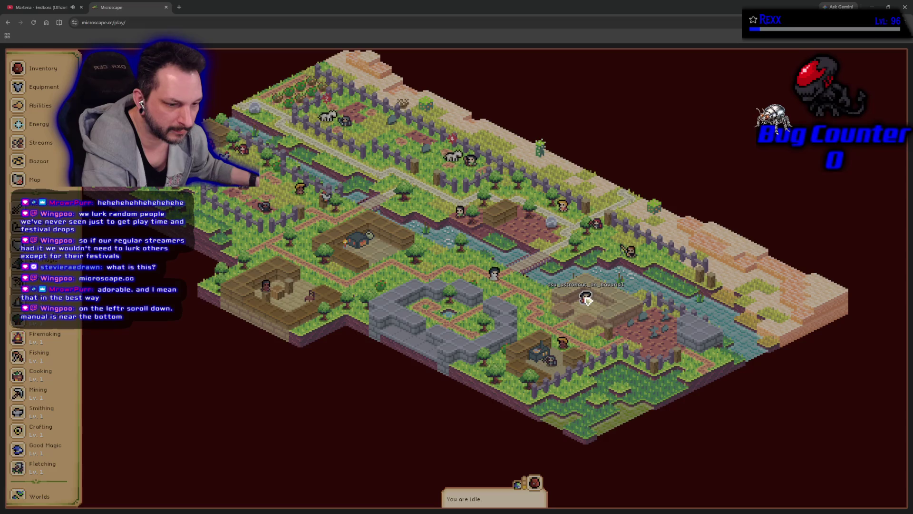
pyautogui.scroll(-3, 41, 428)
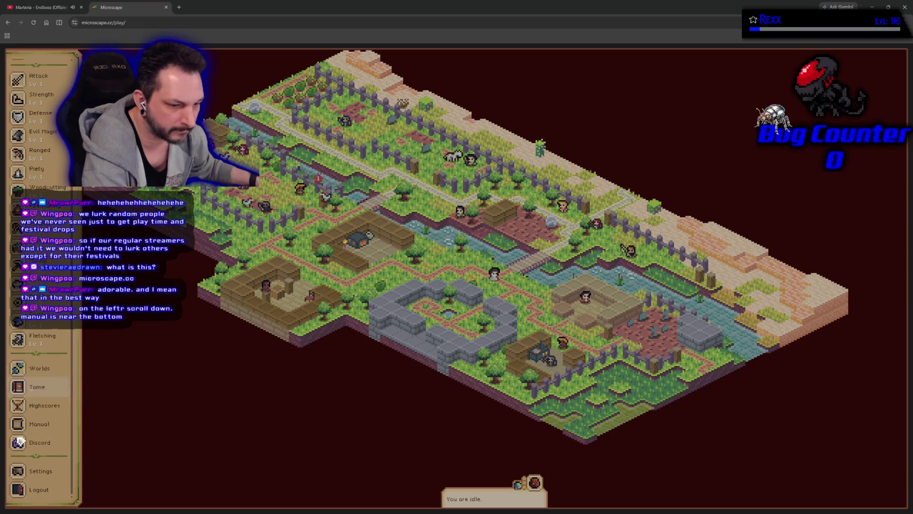
# Read through the game Manual from the sidebar, then choose Streams
pyautogui.click(39, 423)
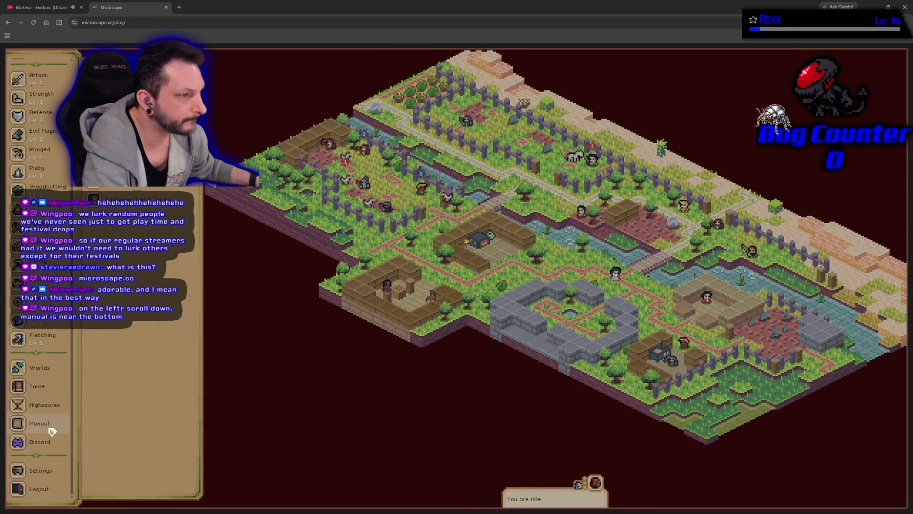
pyautogui.scroll(-5, 125, 255)
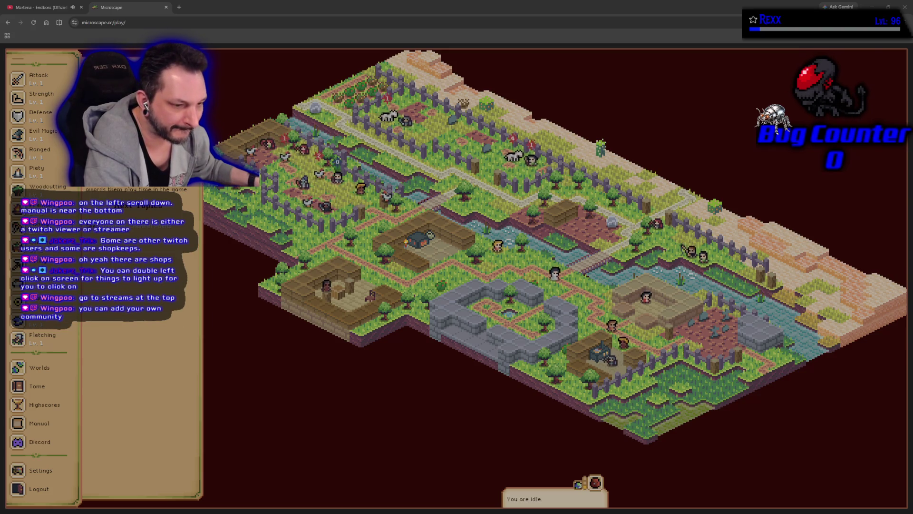
pyautogui.scroll(5, 43, 152)
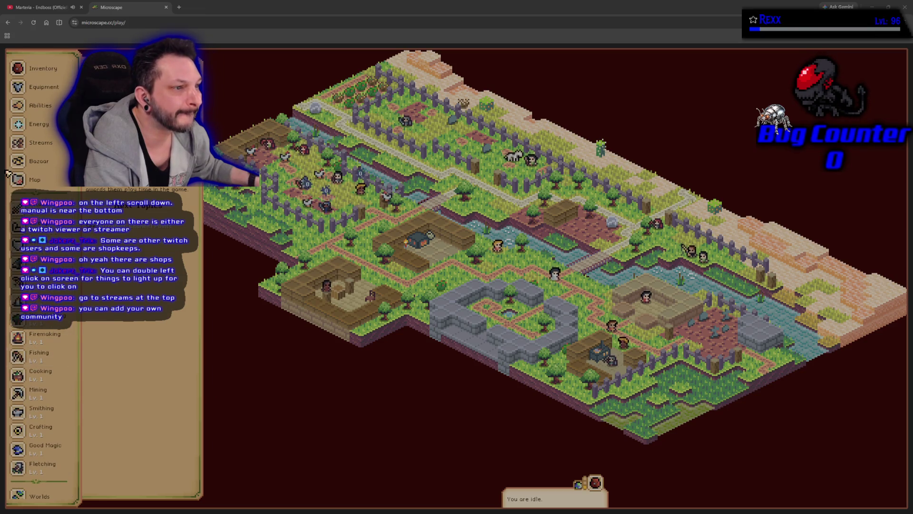
pyautogui.click(40, 142)
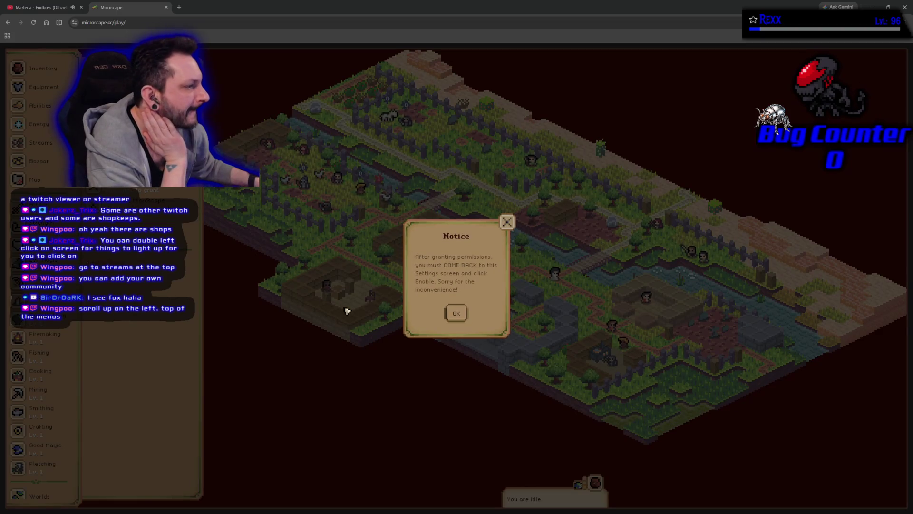
# Acknowledge the permissions notice, authorise with Twitch, and join a live stream from the Streams list
pyautogui.click(458, 316)
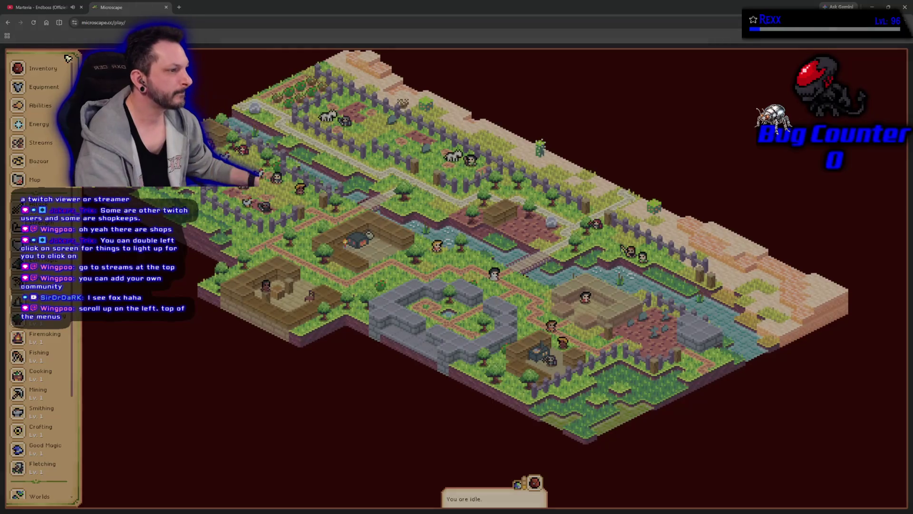
pyautogui.click(51, 142)
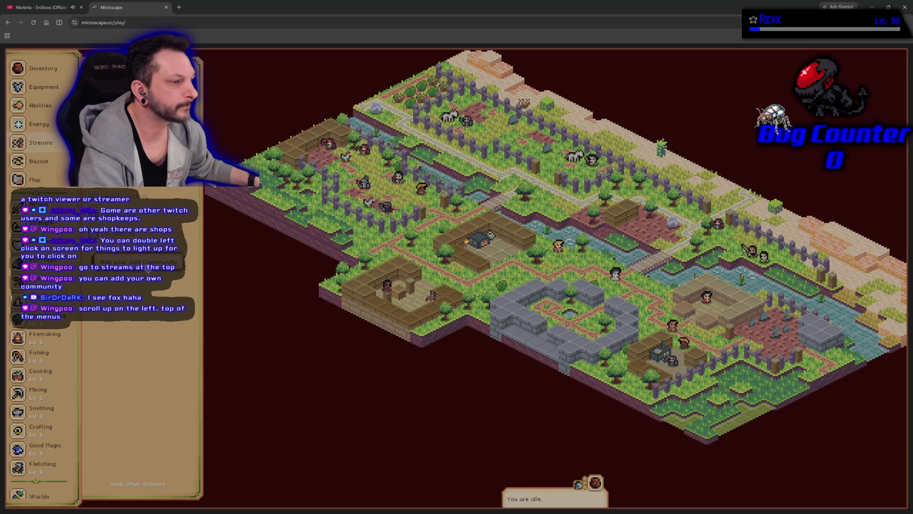
pyautogui.click(138, 262)
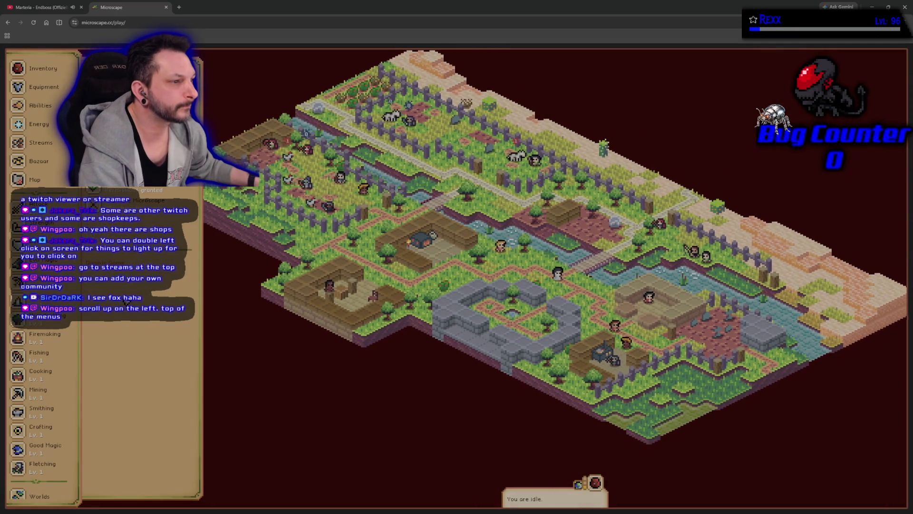
pyautogui.click(121, 211)
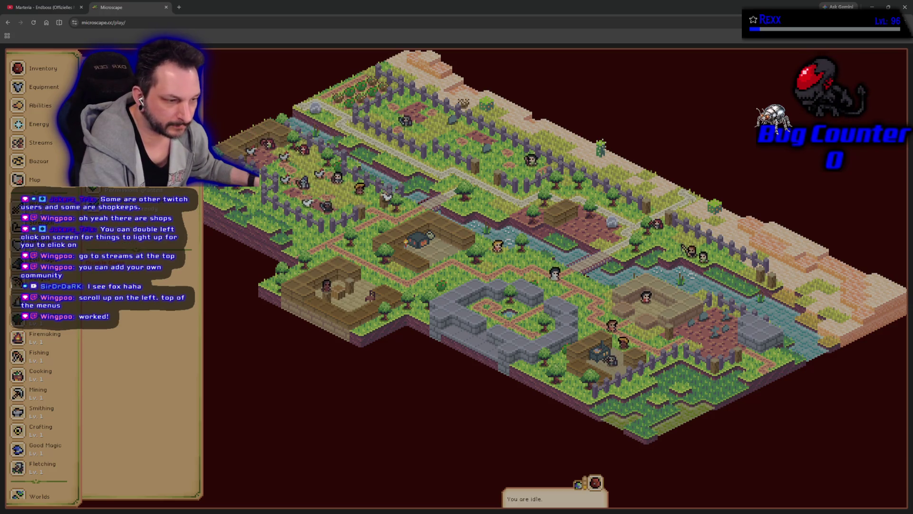
pyautogui.moveTo(289, 315); pyautogui.dragTo(312, 329)
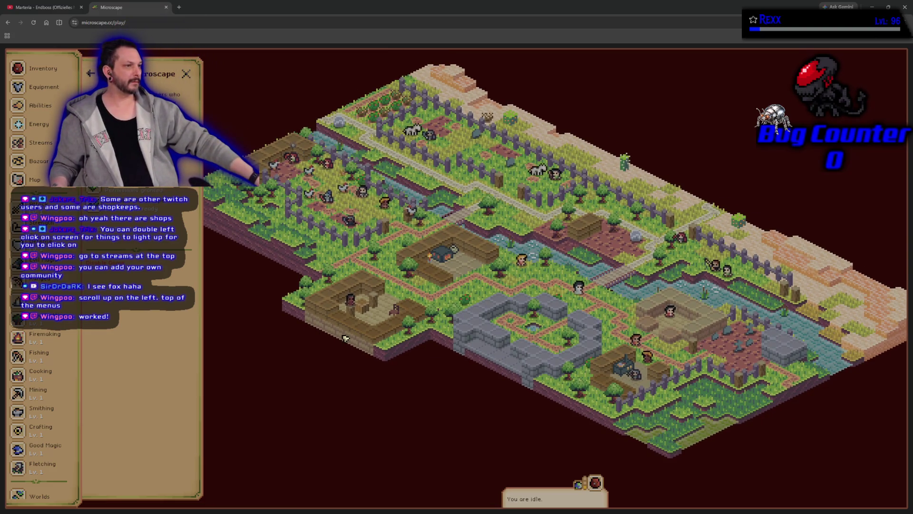
# Close the Marteria - Endboss tab so Microscape is the browser's only tab
pyautogui.moveTo(357, 344); pyautogui.dragTo(334, 330)
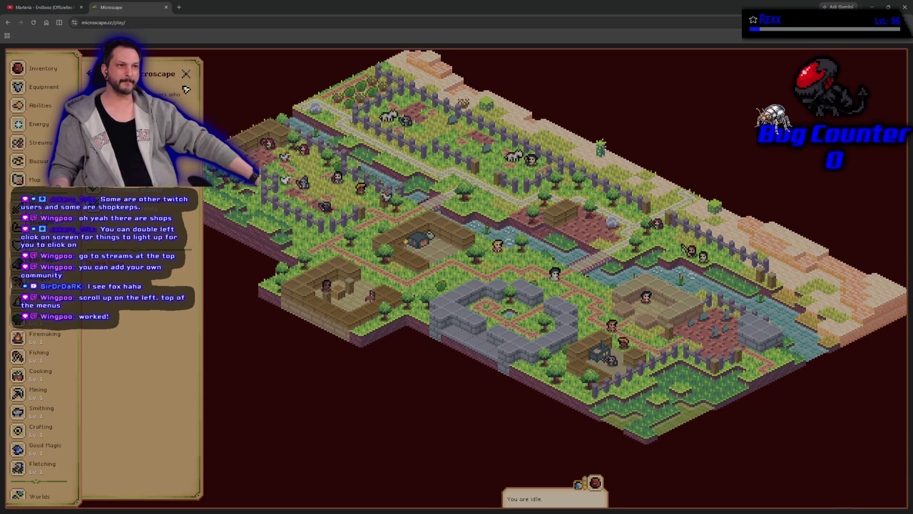
pyautogui.click(81, 7)
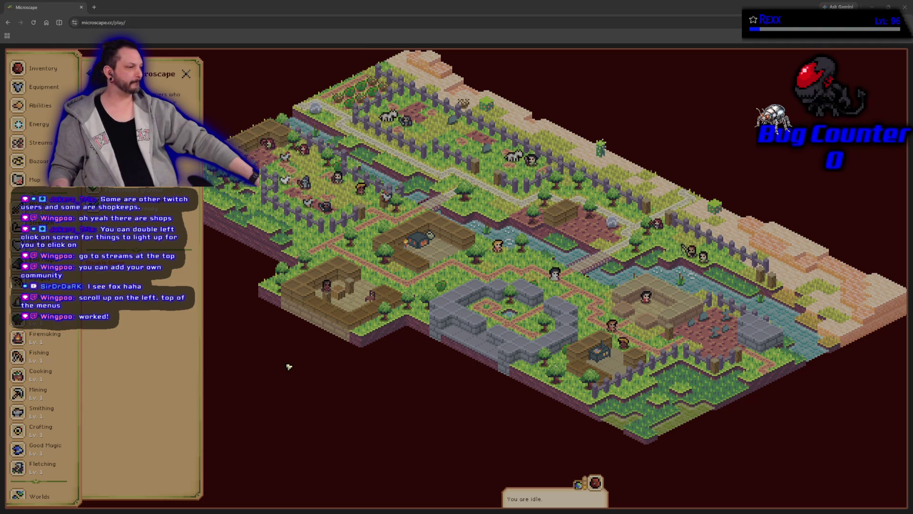
pyautogui.moveTo(289, 366); pyautogui.dragTo(303, 382)
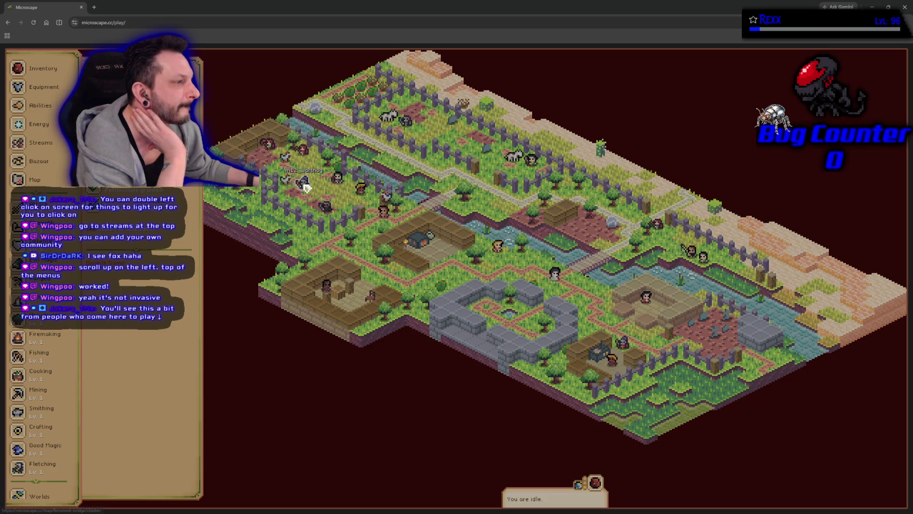
# Reveal the village map's interaction markers, then centre the view on another player's character
pyautogui.doubleClick(238, 258)
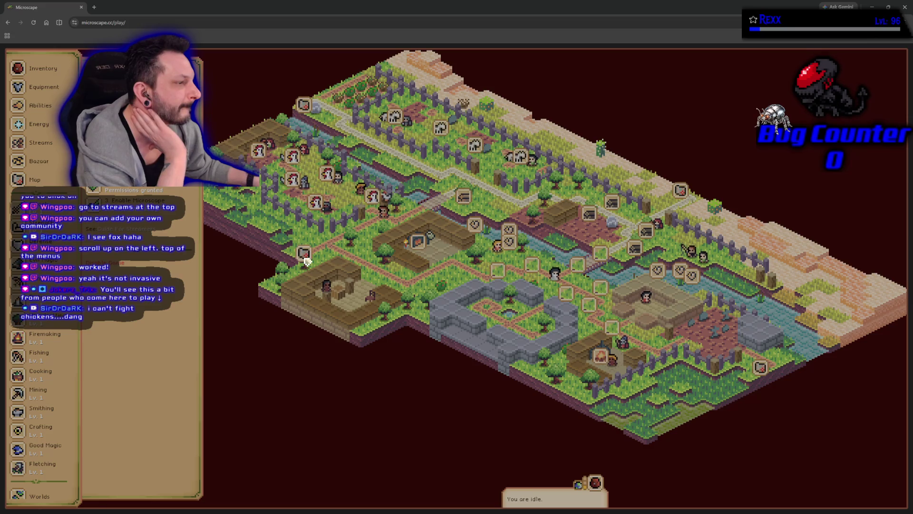
pyautogui.click(249, 259)
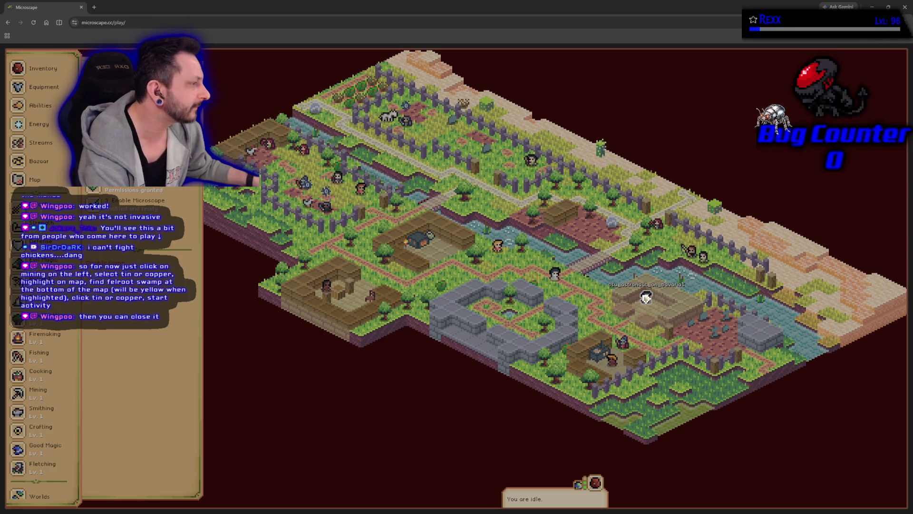
pyautogui.click(361, 191)
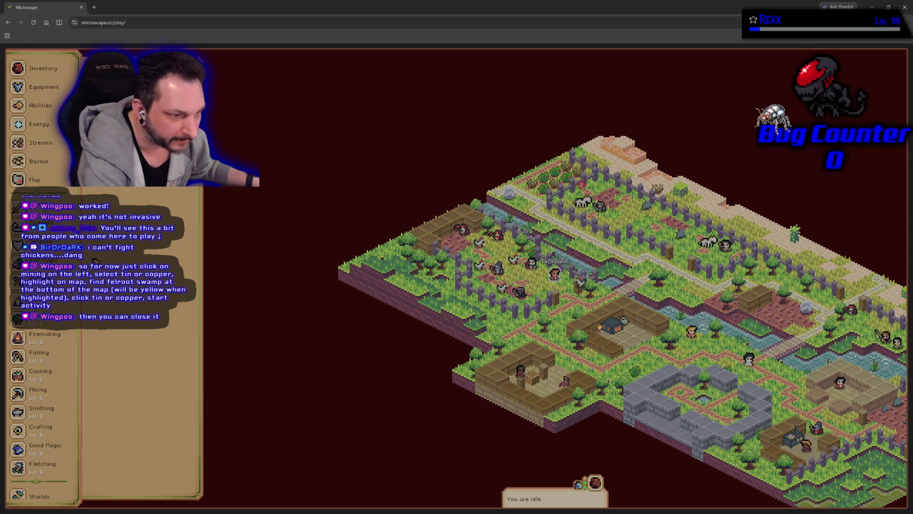
# Open the Tin entry under Mining to see its Tin ore output and gem chances
pyautogui.scroll(-3, 41, 276)
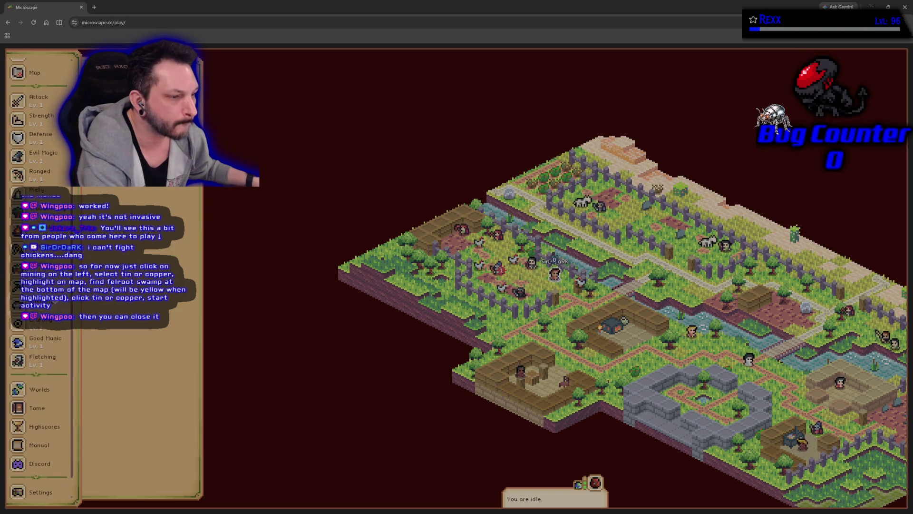
pyautogui.moveTo(119, 200)
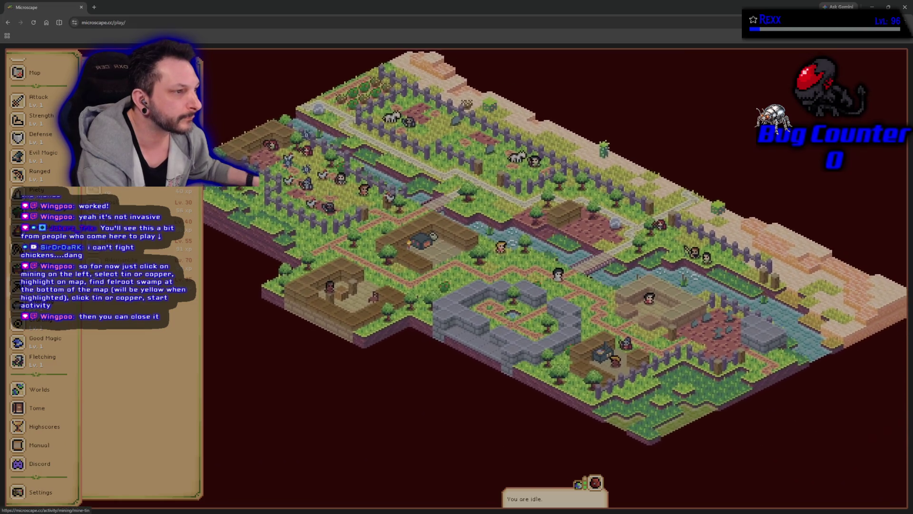
pyautogui.click(119, 195)
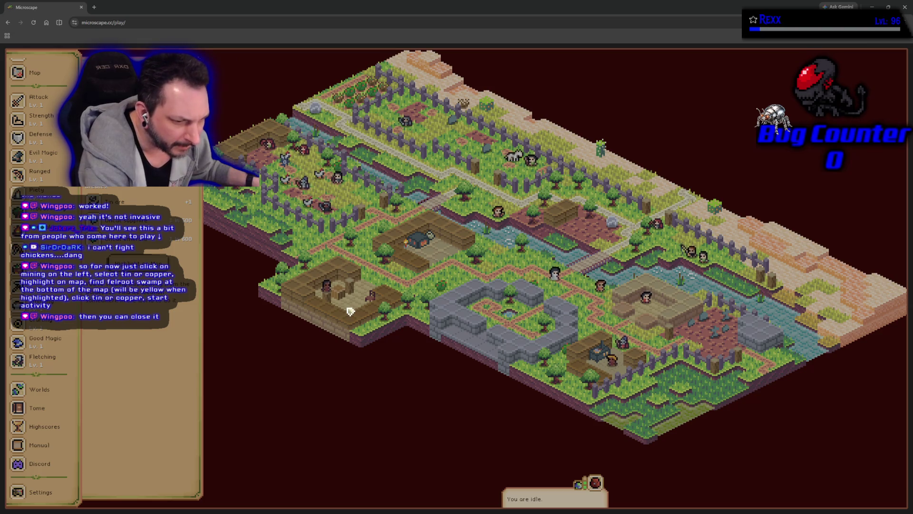
# Open the world map and show the Fellroot Swamp activity panel
pyautogui.click(34, 73)
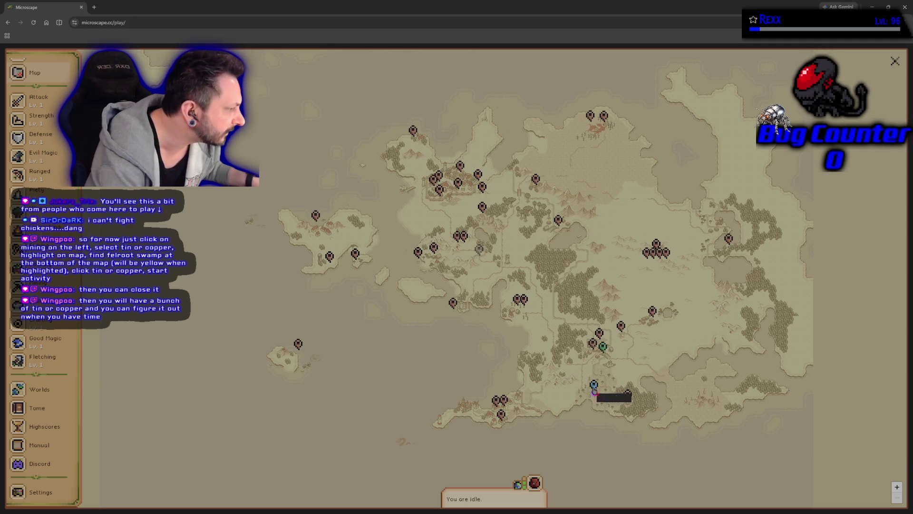
pyautogui.click(594, 391)
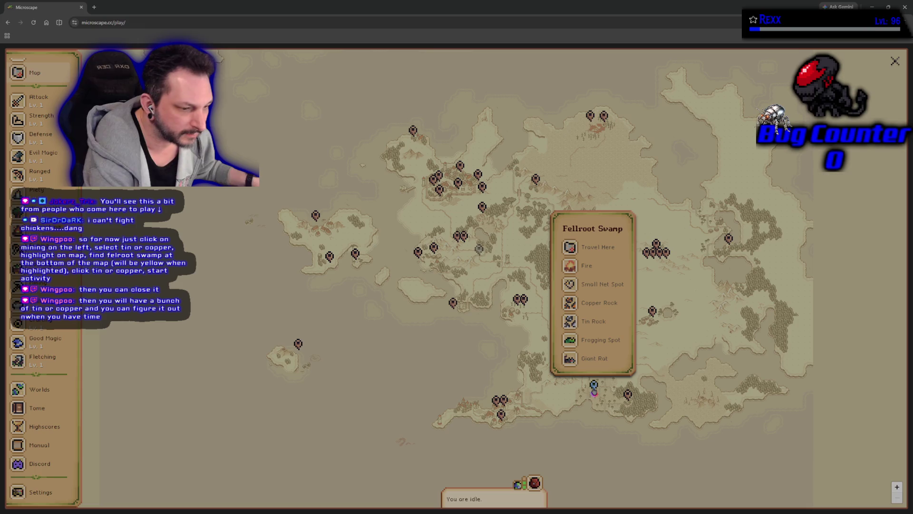
# Travel to Fellroot Swamp's Tin Rock and start mining it
pyautogui.click(594, 325)
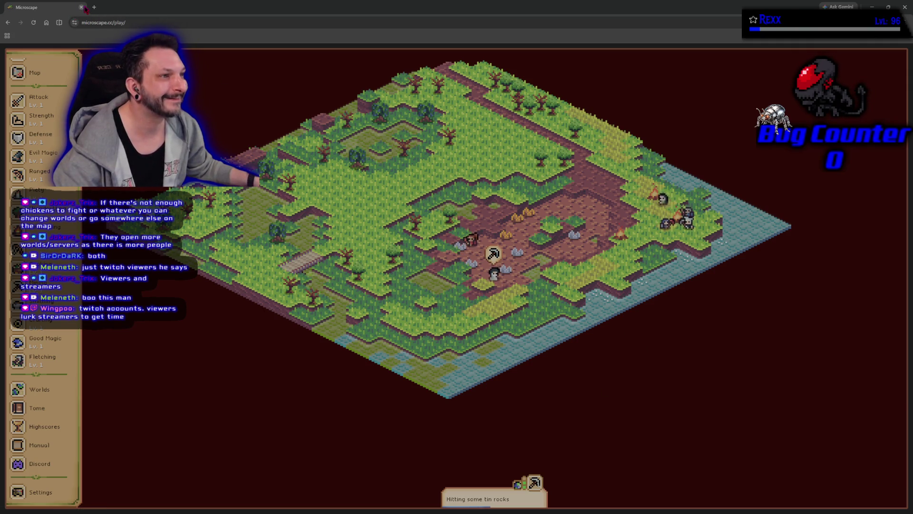
# Switch from the game to JetBrains Rider showing AuraAbilitySystemComponent.cpp
pyautogui.hotkey('alt', 'Tab')
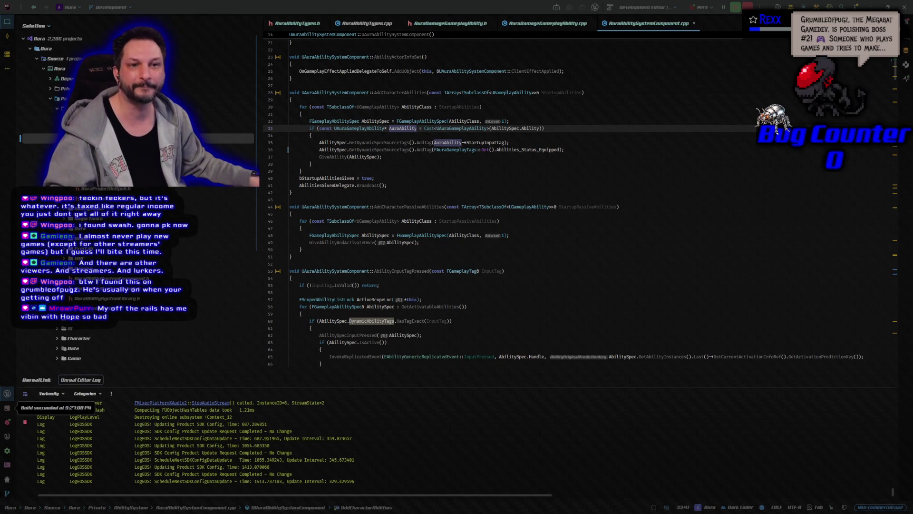
# Bring the Twitch browser window to full screen, pause the trailer, and view the About page
pyautogui.moveTo(0, 216); pyautogui.dragTo(294, 78)
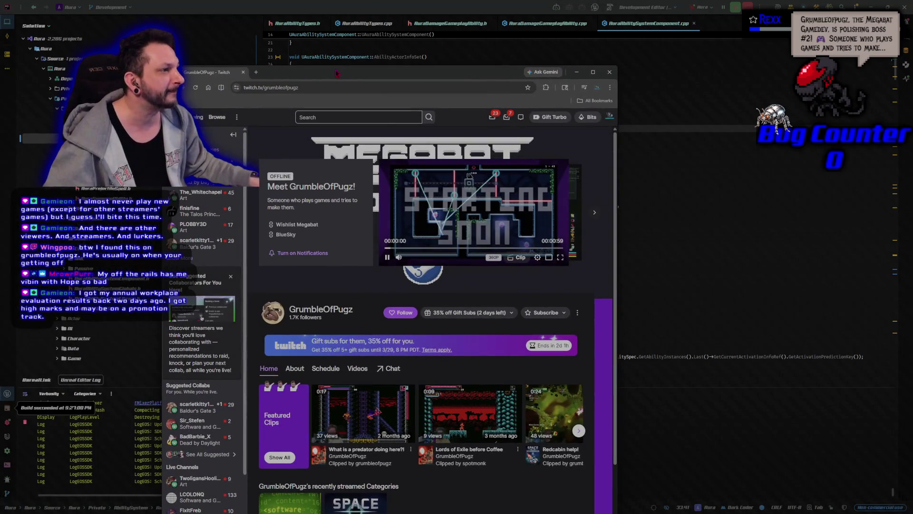
pyautogui.doubleClick(293, 78)
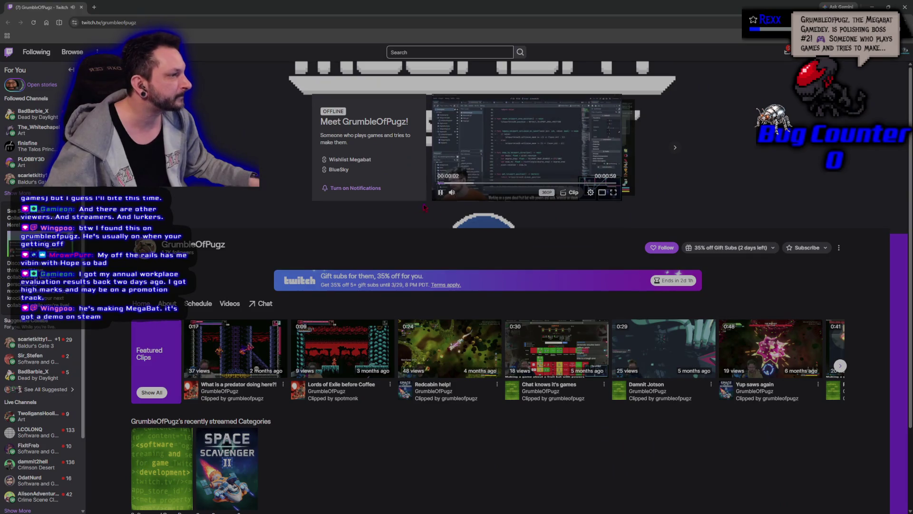
pyautogui.click(457, 171)
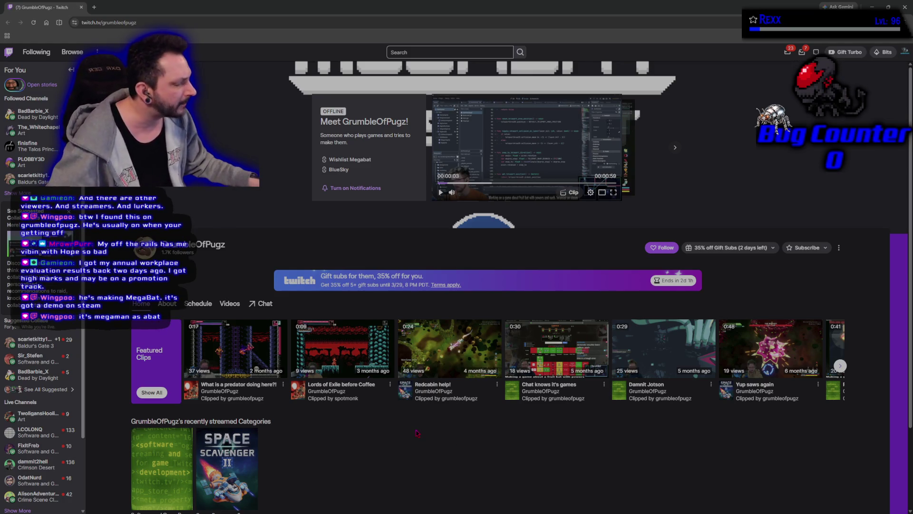
pyautogui.click(163, 306)
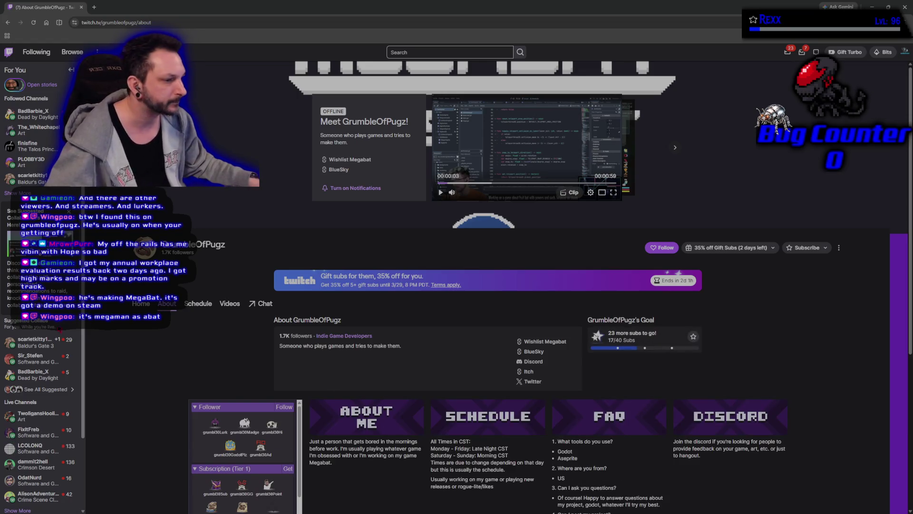
pyautogui.moveTo(154, 365)
pyautogui.scroll(-2, 155, 365)
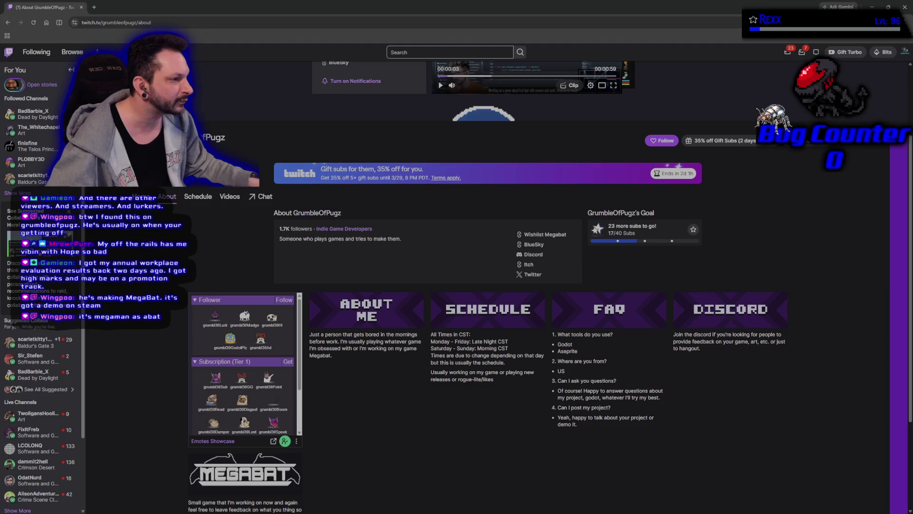
pyautogui.scroll(1, 333, 250)
pyautogui.scroll(2, 334, 250)
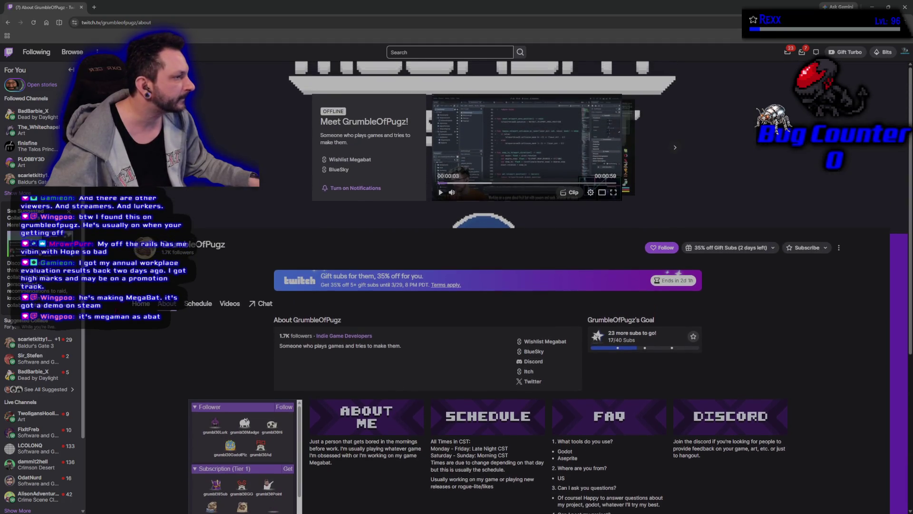
# Return to the channel home page and follow GrumbleOfPugz
pyautogui.click(141, 303)
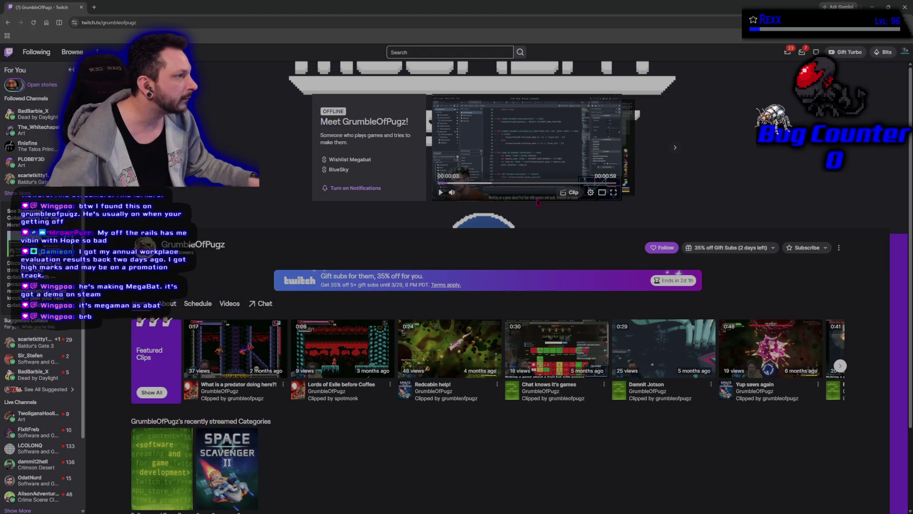
pyautogui.click(663, 248)
pyautogui.scroll(-2, 461, 403)
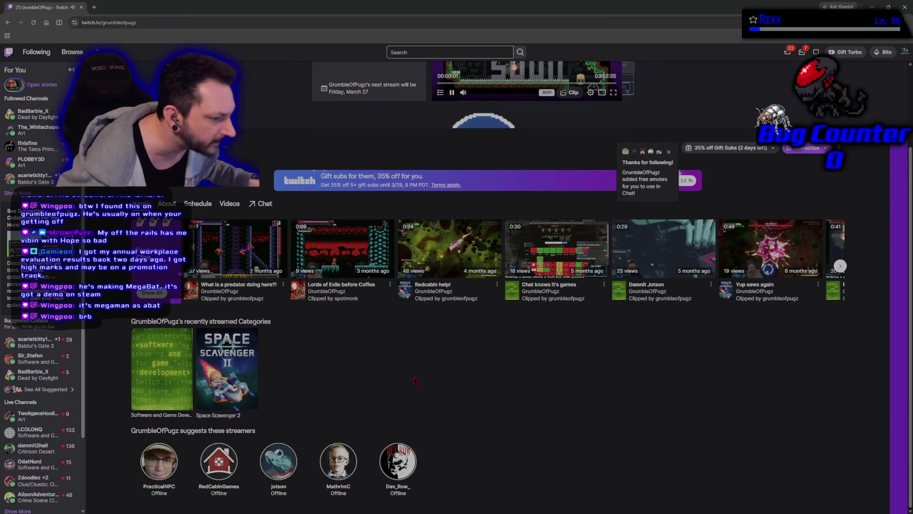
pyautogui.scroll(2, 333, 357)
# Check the stream schedule, pause its preview, and return to the channel home page
pyautogui.click(208, 306)
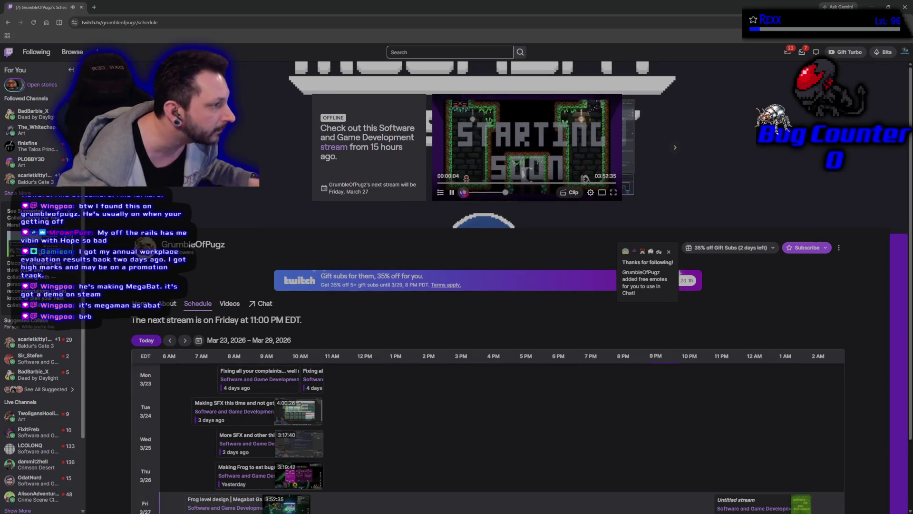
pyautogui.click(452, 192)
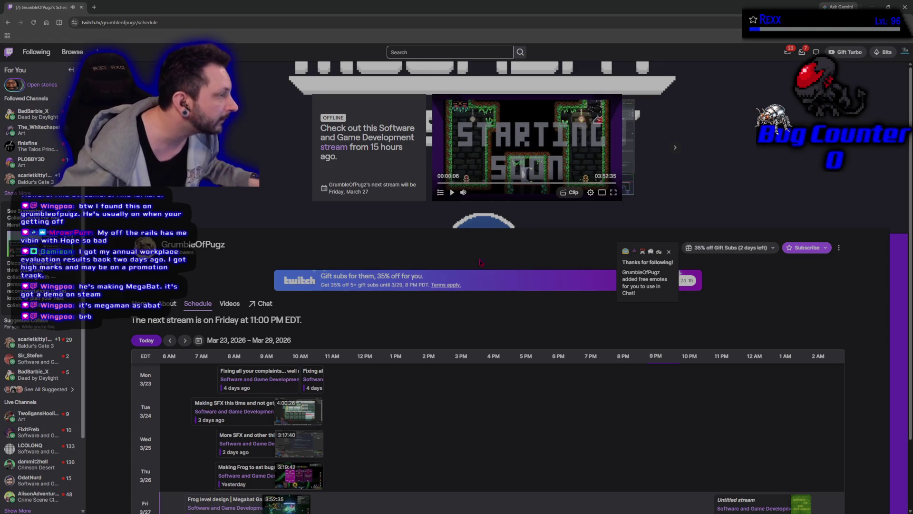
pyautogui.scroll(-2, 375, 321)
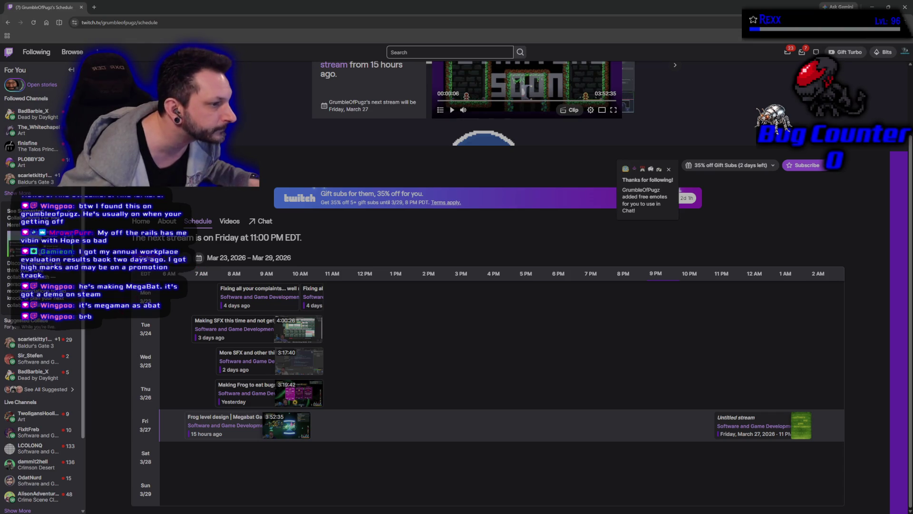
pyautogui.click(140, 222)
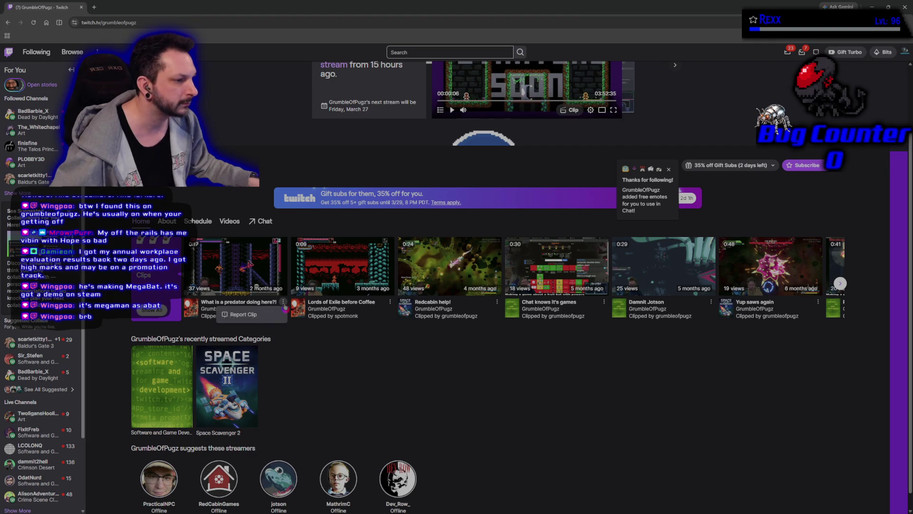
pyautogui.scroll(-1, 518, 389)
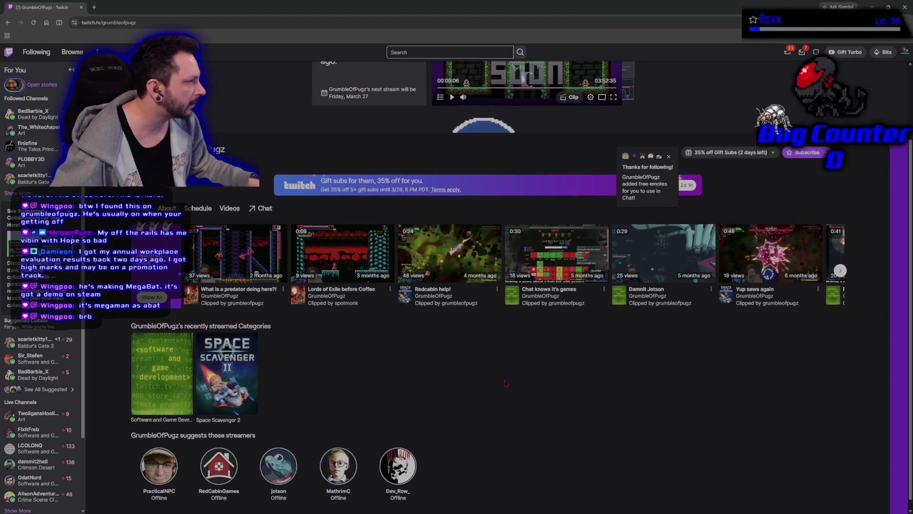
pyautogui.scroll(3, 518, 388)
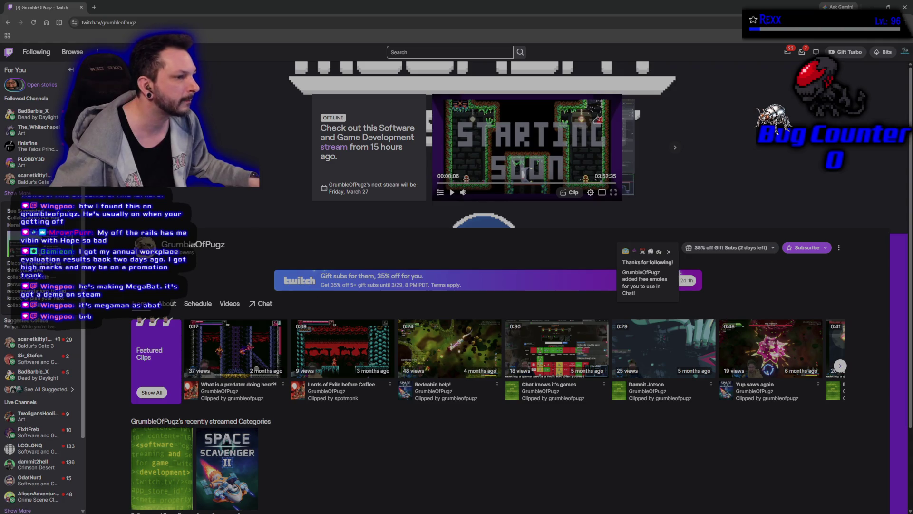
# Switch back to Rider's AuraAbilitySystemComponent.cpp at AddCharacterAbilities
pyautogui.hotkey('alt', 'Tab')
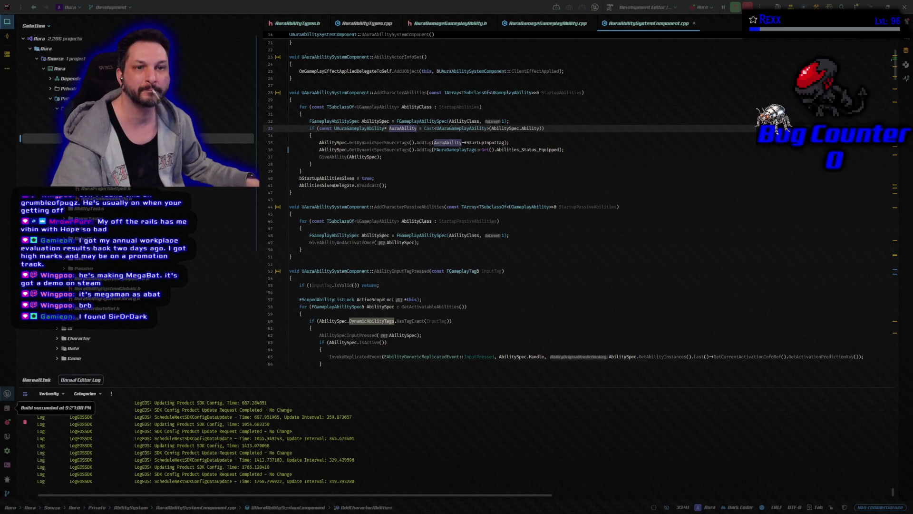
# Open a new Chrome window and maximize it to full screen
pyautogui.press('super+1')
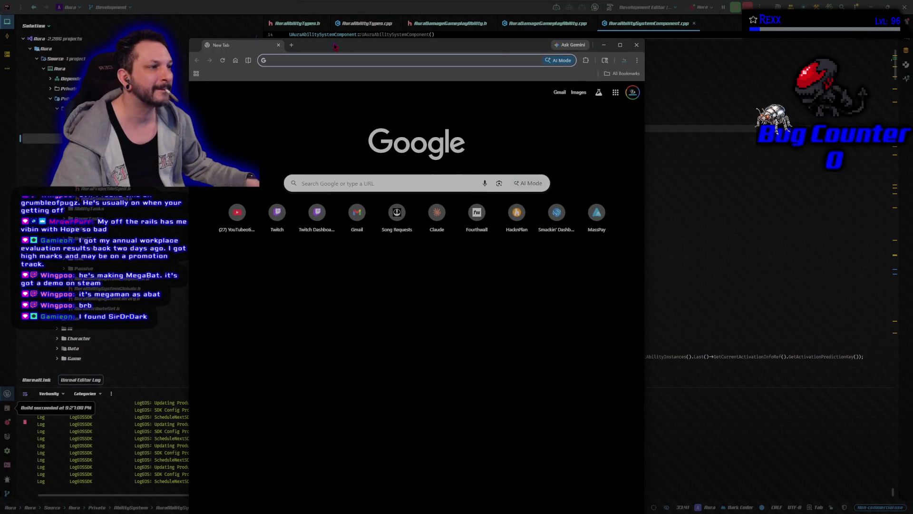
pyautogui.doubleClick(337, 46)
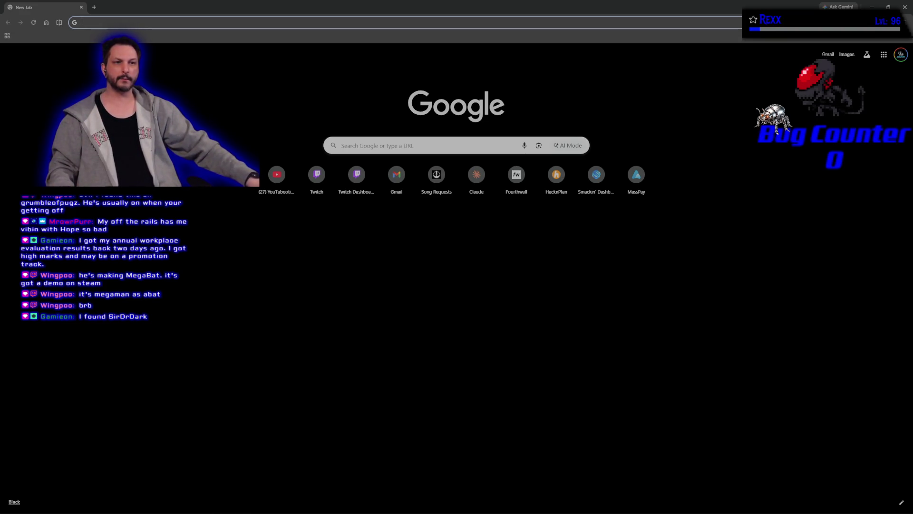
pyautogui.hotkey('alt', 'Tab')
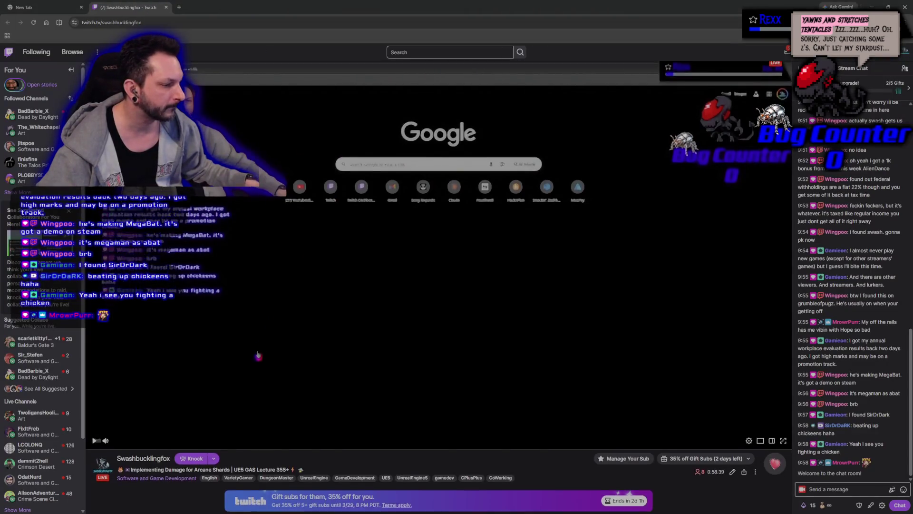
pyautogui.scroll(-6, 258, 356)
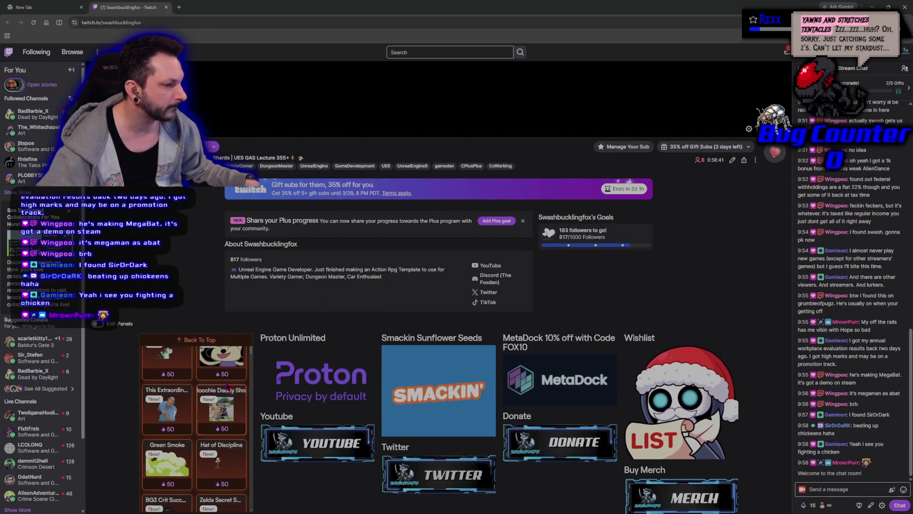
pyautogui.scroll(-3, 118, 421)
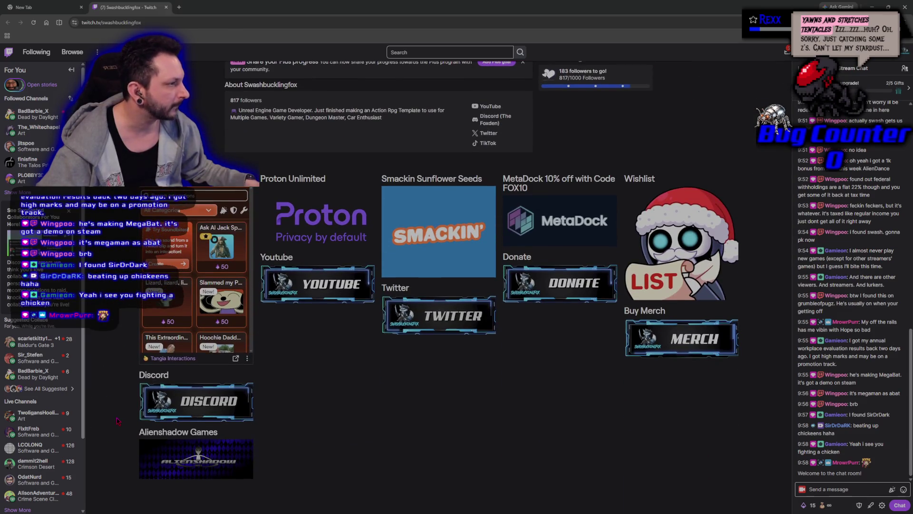
pyautogui.scroll(6, 118, 421)
pyautogui.scroll(-1, 149, 409)
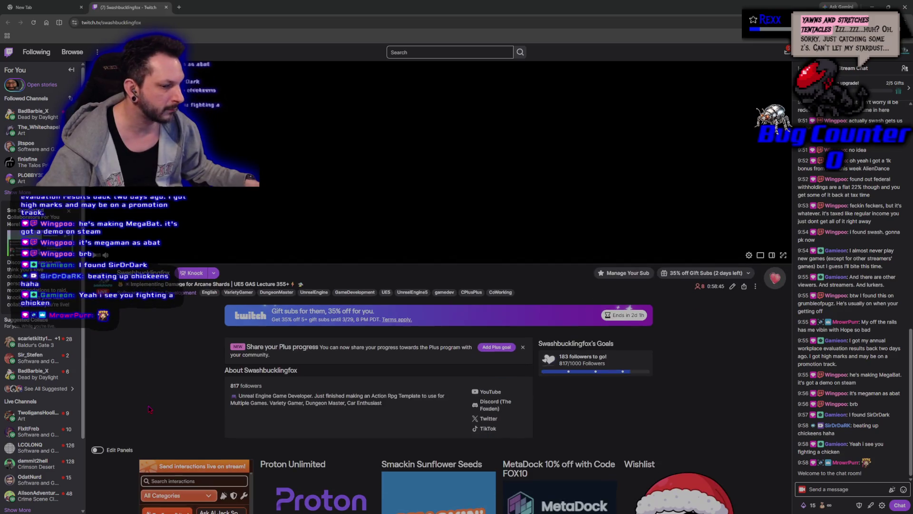
pyautogui.scroll(-3, 149, 410)
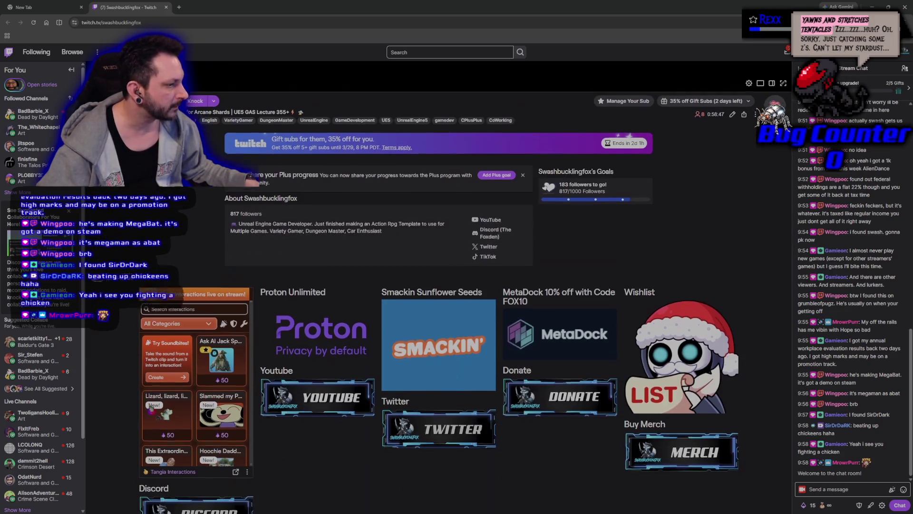
pyautogui.scroll(-3, 678, 235)
pyautogui.scroll(3, 679, 235)
pyautogui.scroll(3, 678, 235)
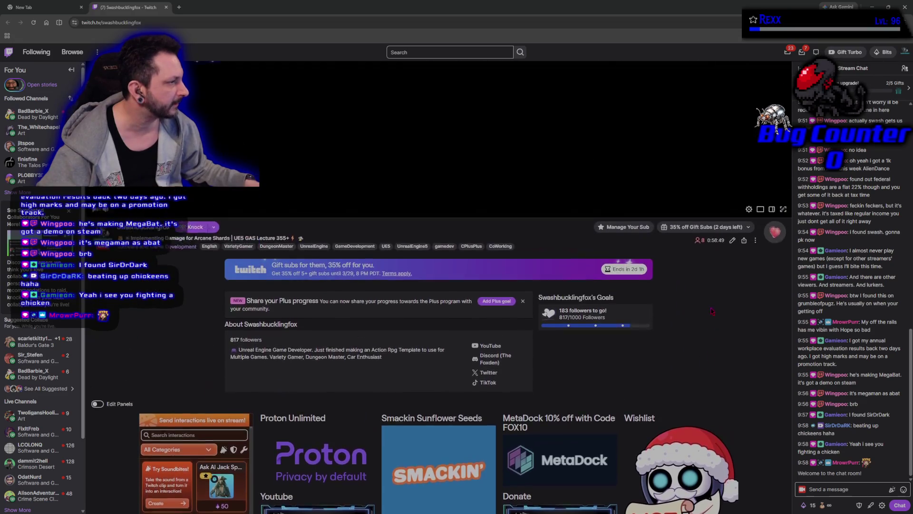
pyautogui.scroll(-1, 702, 375)
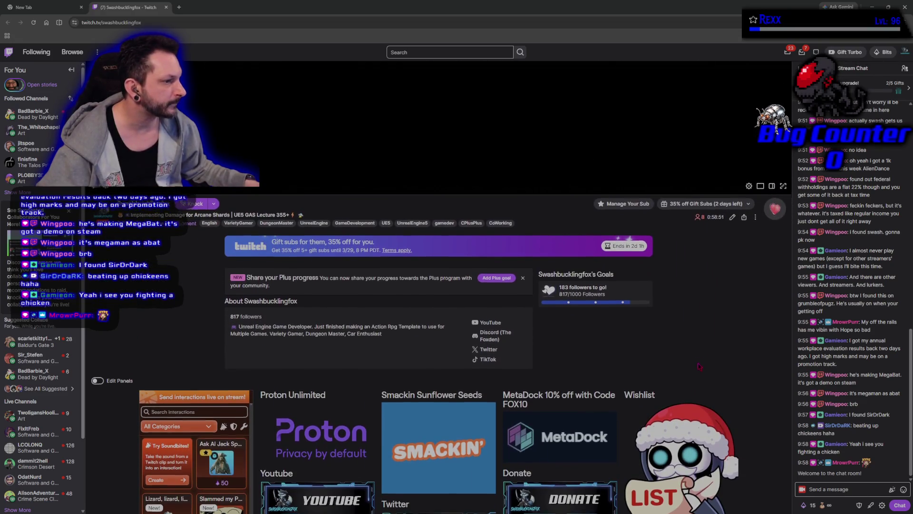
pyautogui.scroll(5, 702, 375)
pyautogui.scroll(-6, 697, 365)
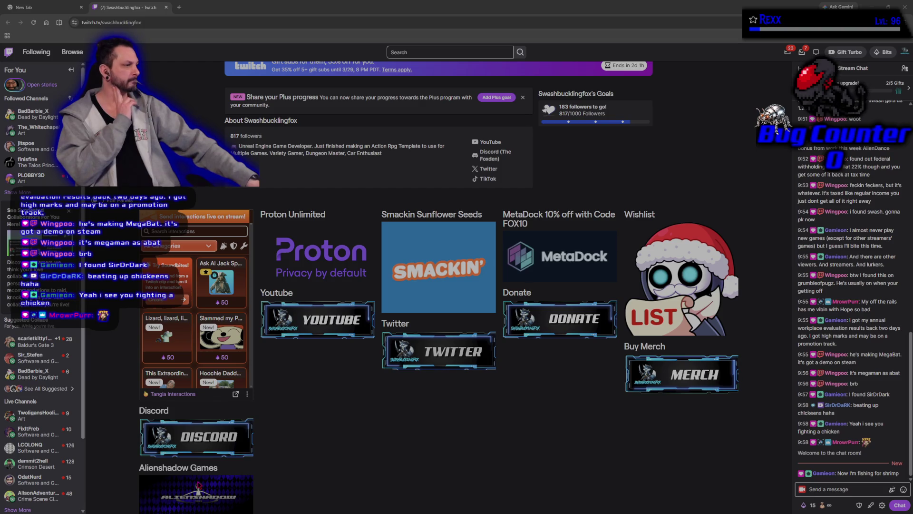
# Go to the microscape site from the new tab and launch the beta game
pyautogui.click(43, 7)
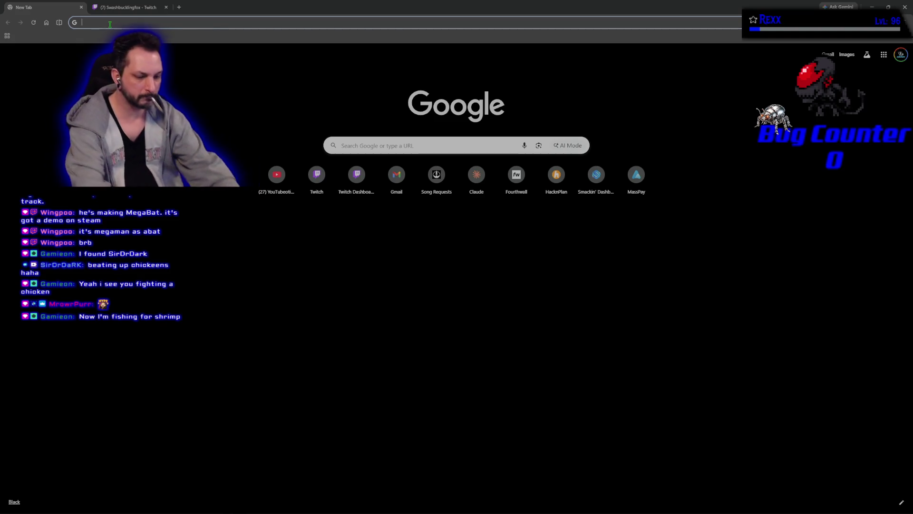
pyautogui.write('micro')
pyautogui.press('Return')
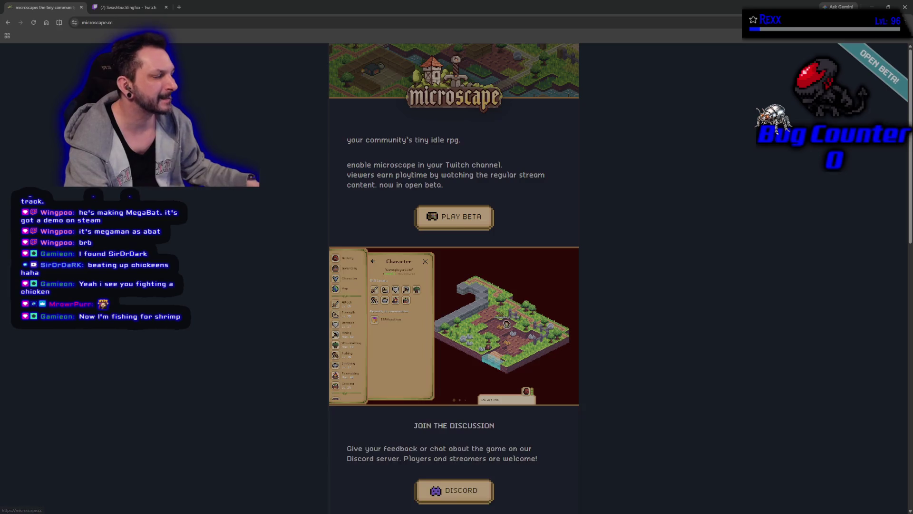
pyautogui.click(454, 218)
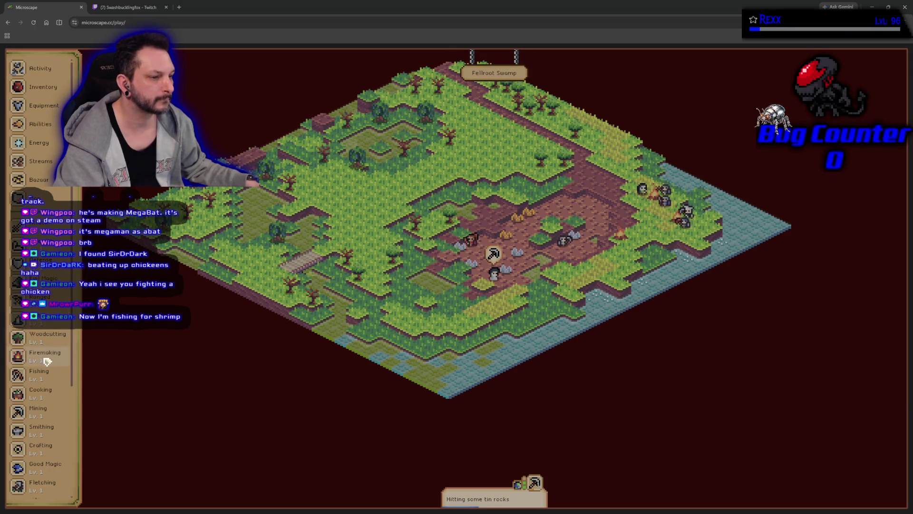
# Open the Streams list, pick the Swashbucklingfox stream, and close its Twitch tab
pyautogui.scroll(-3, 46, 359)
pyautogui.scroll(3, 48, 362)
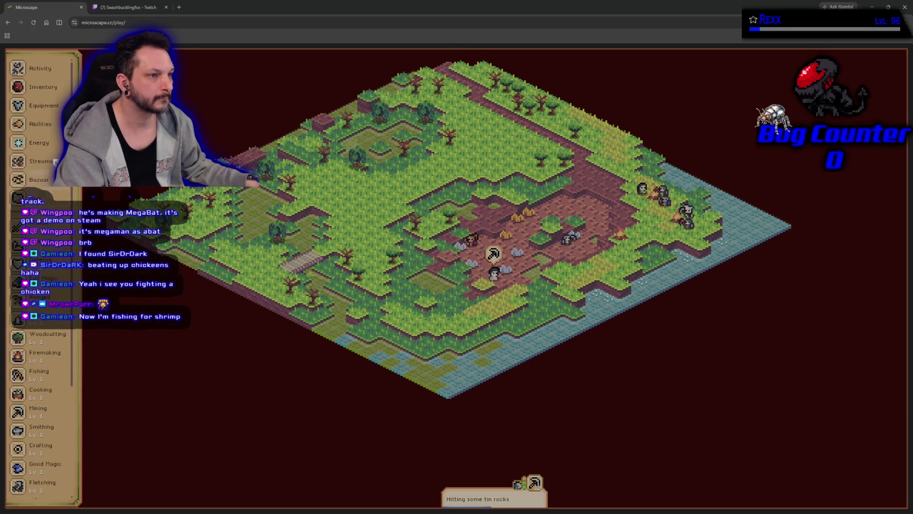
pyautogui.click(47, 163)
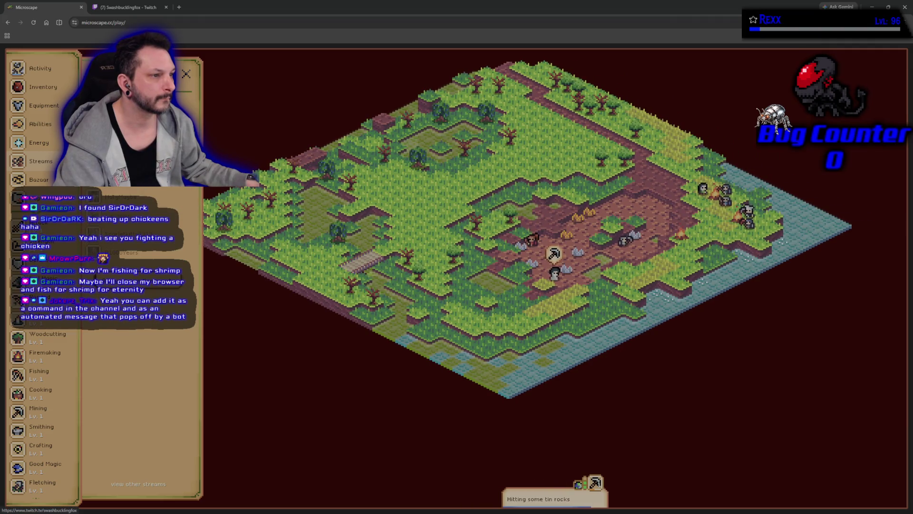
pyautogui.click(143, 95)
pyautogui.hotkey('ctrl', 'w')
pyautogui.hotkey('ctrl', '1')
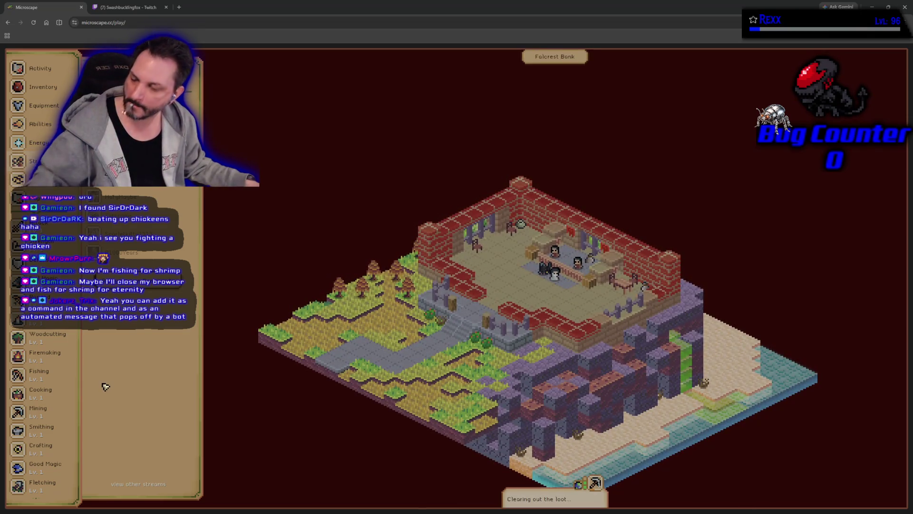
# Copy the game's web address from the address bar
pyautogui.scroll(-3, 58, 377)
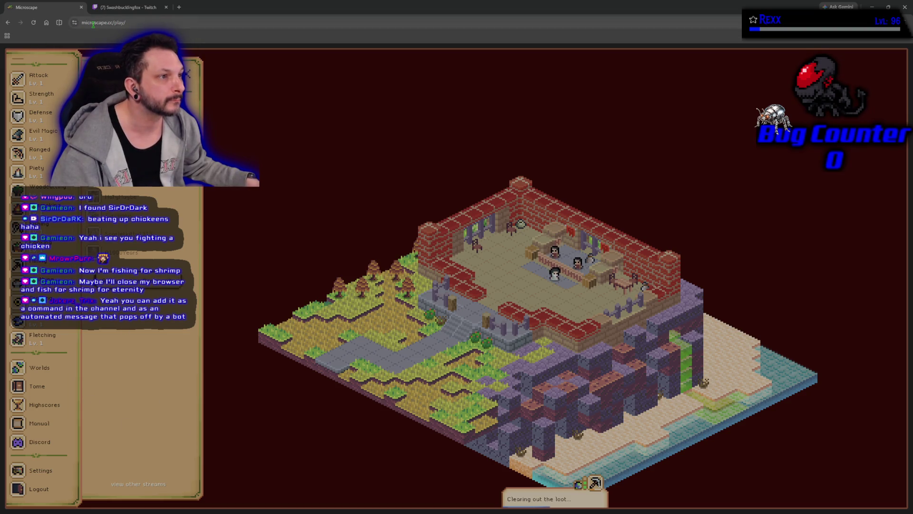
pyautogui.moveTo(114, 23); pyautogui.dragTo(87, 28)
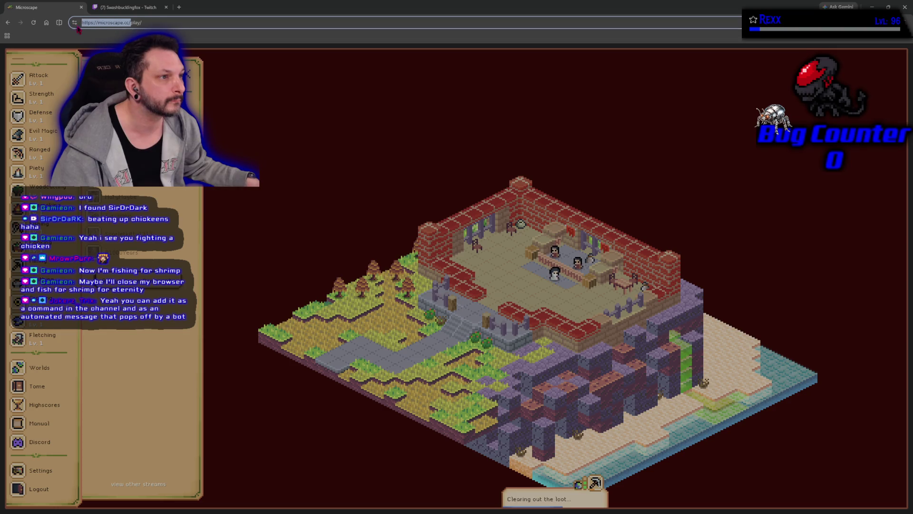
pyautogui.rightClick(105, 27)
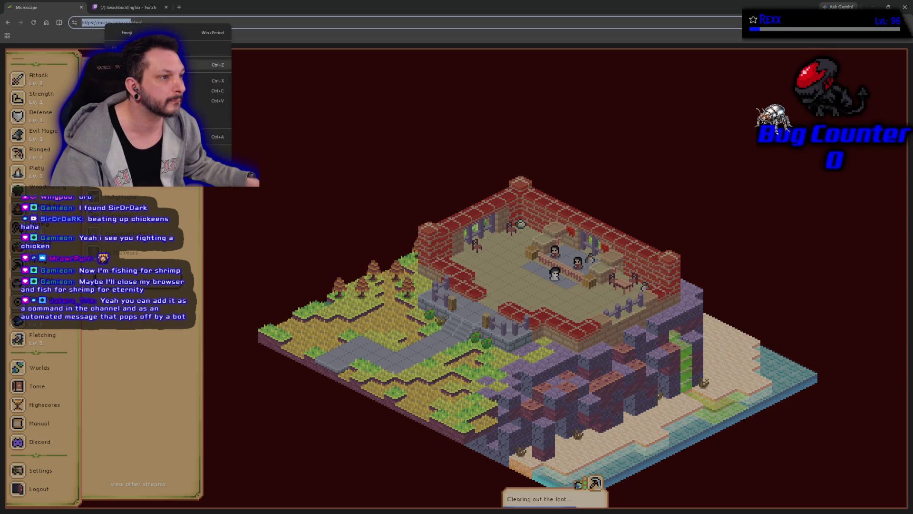
pyautogui.click(143, 91)
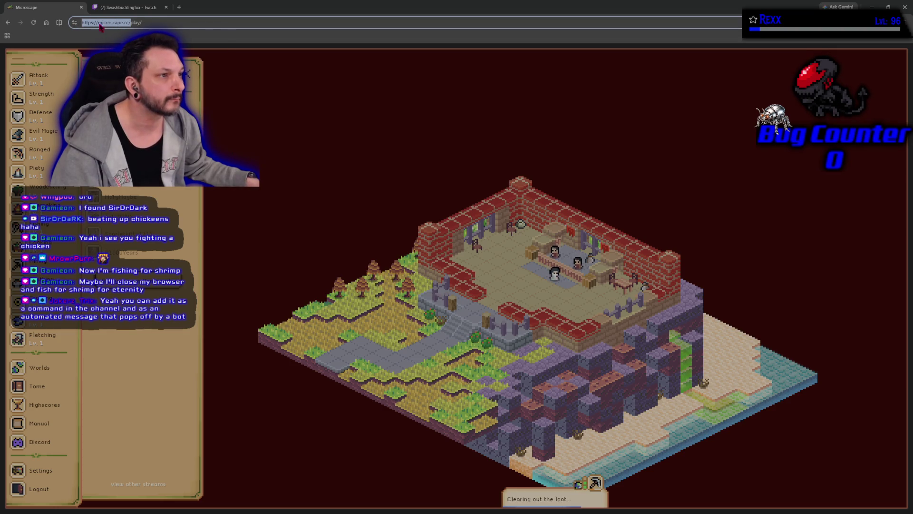
# Close the Swashbucklingfox Twitch tab and return to the game page
pyautogui.middleClick(119, 8)
pyautogui.hotkey('alt', 'Tab')
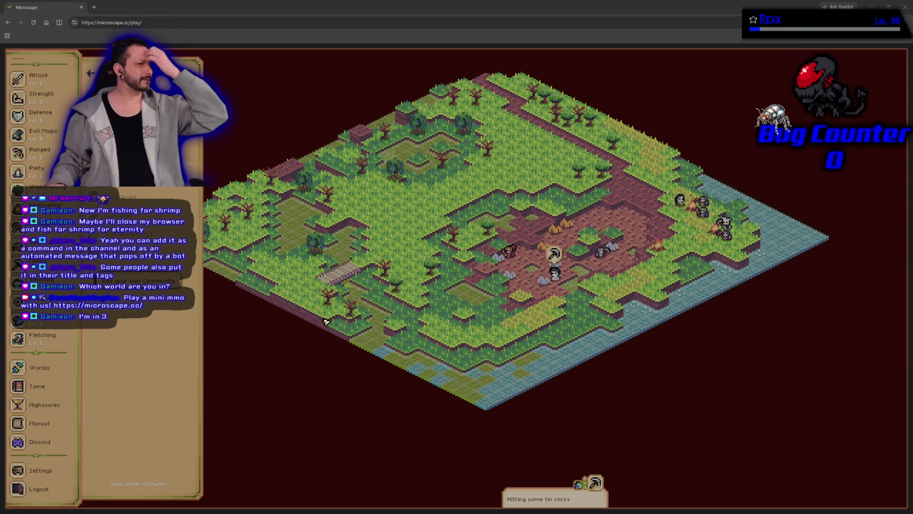
pyautogui.click(372, 423)
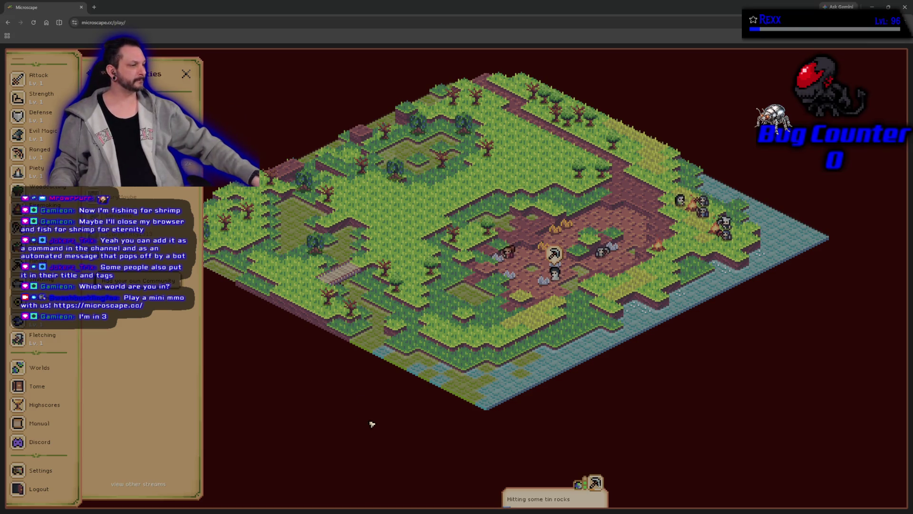
# Turn on resource markers across the Microscape map
pyautogui.rightClick(388, 410)
pyautogui.click(329, 363)
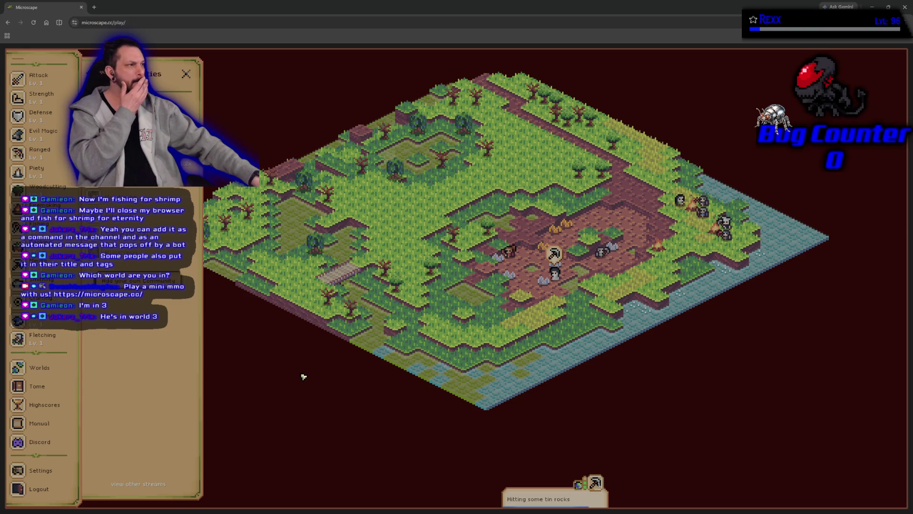
pyautogui.scroll(3, 16, 339)
pyautogui.scroll(-3, 16, 340)
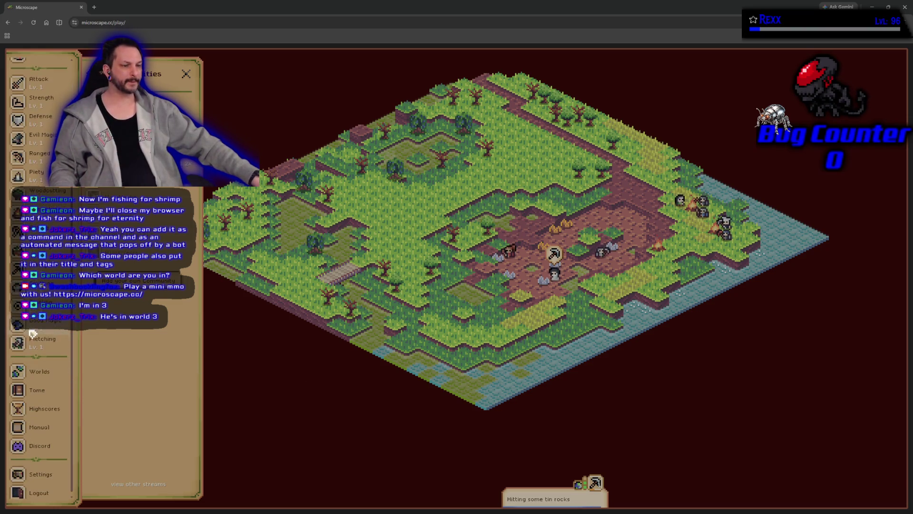
pyautogui.scroll(3, 40, 339)
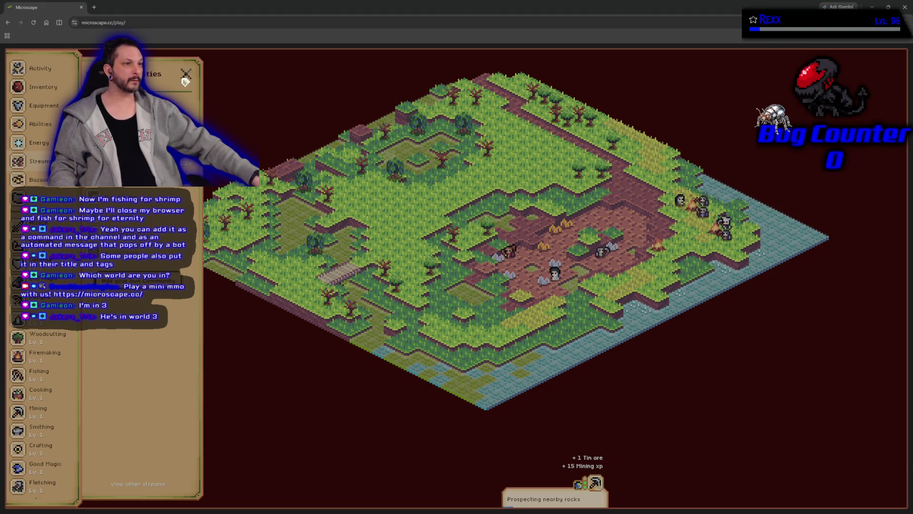
# Close the side panel beside the skills list and open the Worlds list from the sidebar
pyautogui.click(185, 78)
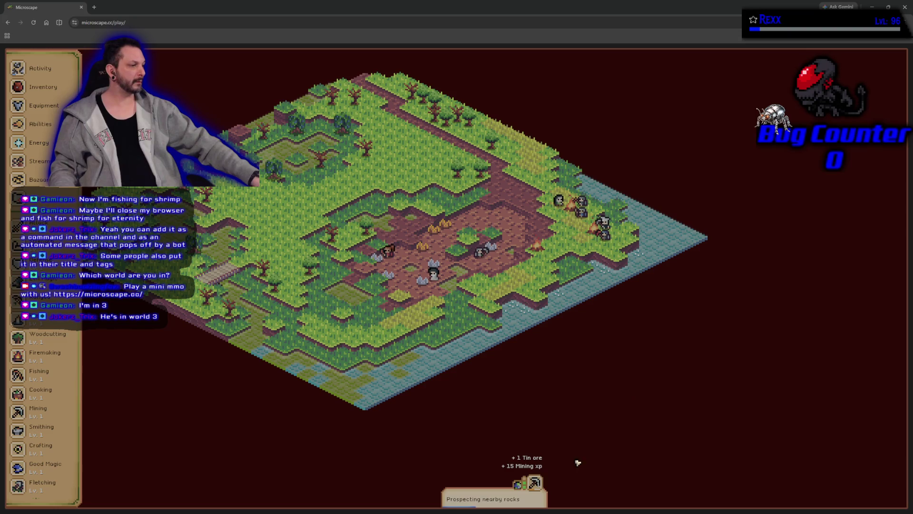
pyautogui.moveTo(612, 306)
pyautogui.mouseDown()
pyautogui.moveTo(683, 383)
pyautogui.moveTo(754, 355)
pyautogui.mouseUp()
pyautogui.rightClick(753, 355)
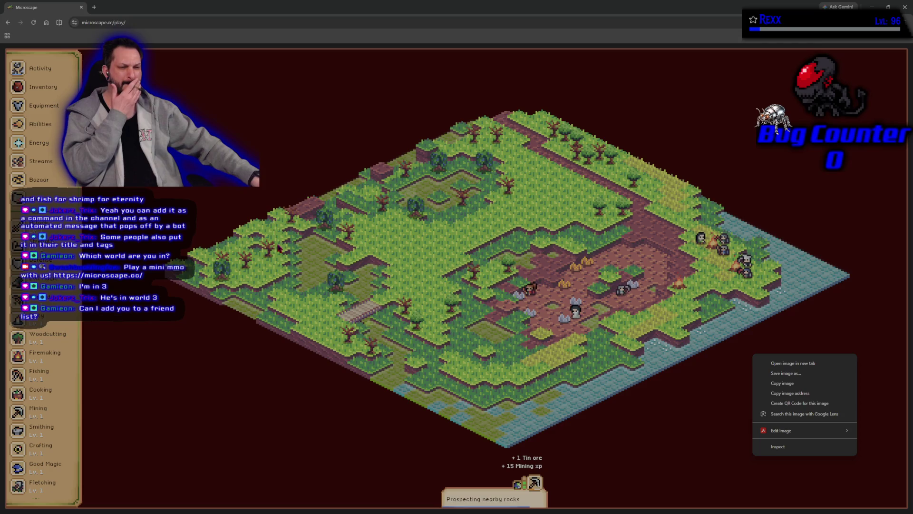
pyautogui.click(233, 357)
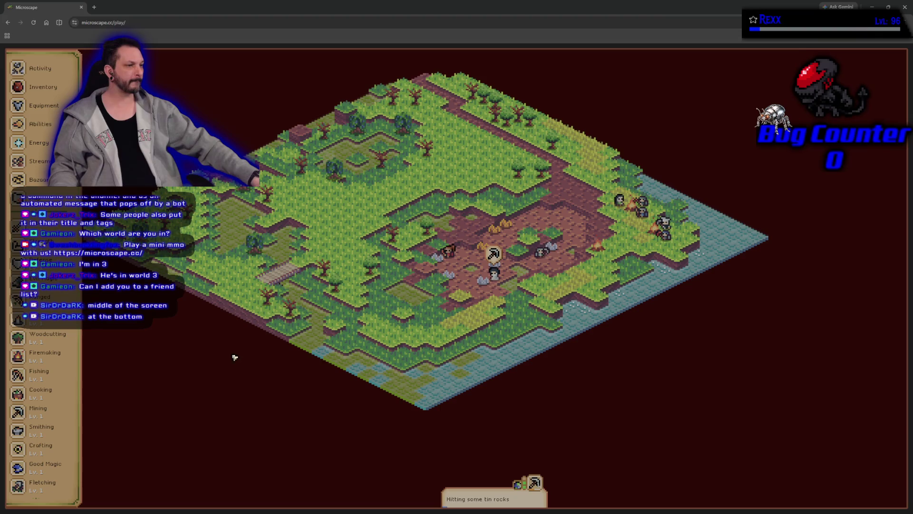
pyautogui.rightClick(252, 360)
pyautogui.click(228, 358)
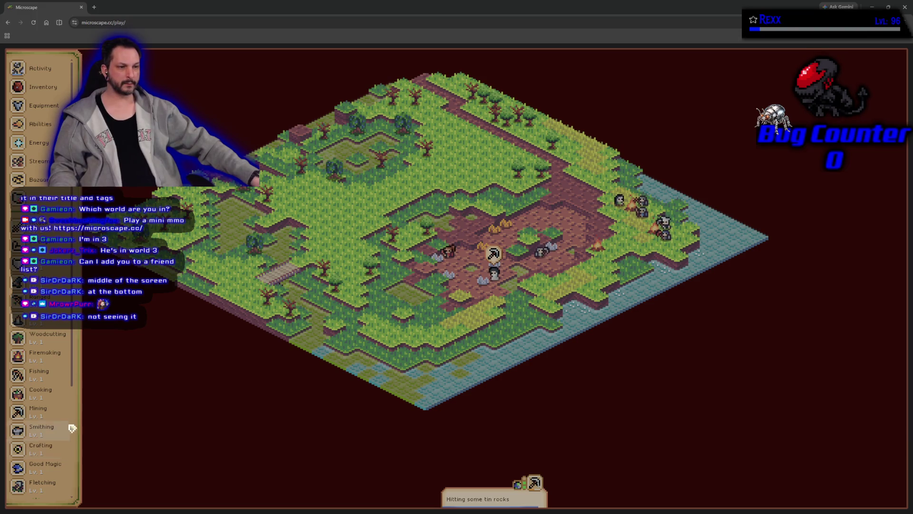
pyautogui.scroll(-5, 61, 309)
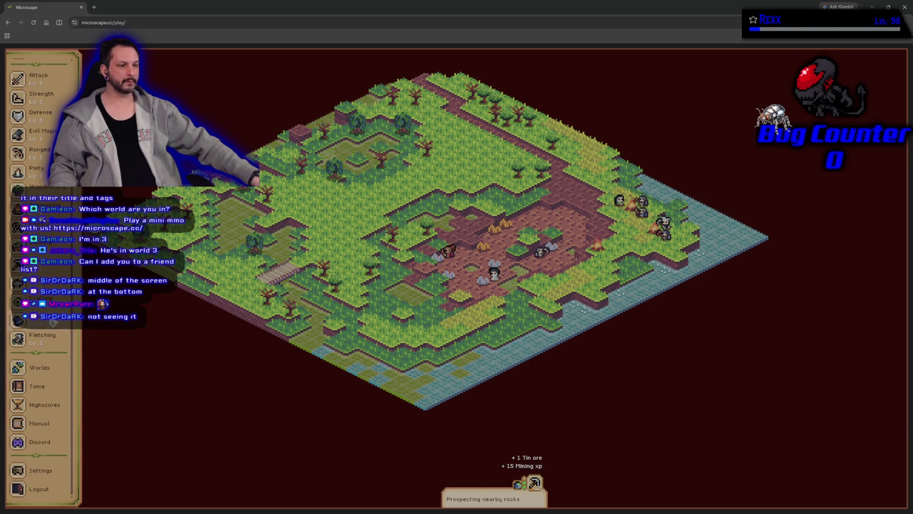
pyautogui.click(53, 374)
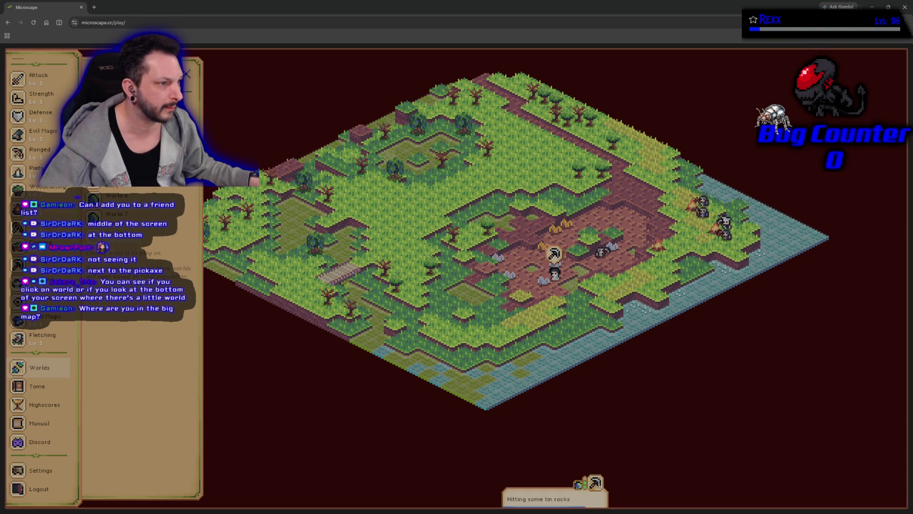
# Close the Worlds panel to reveal the full Fellroot Swamp map
pyautogui.click(189, 80)
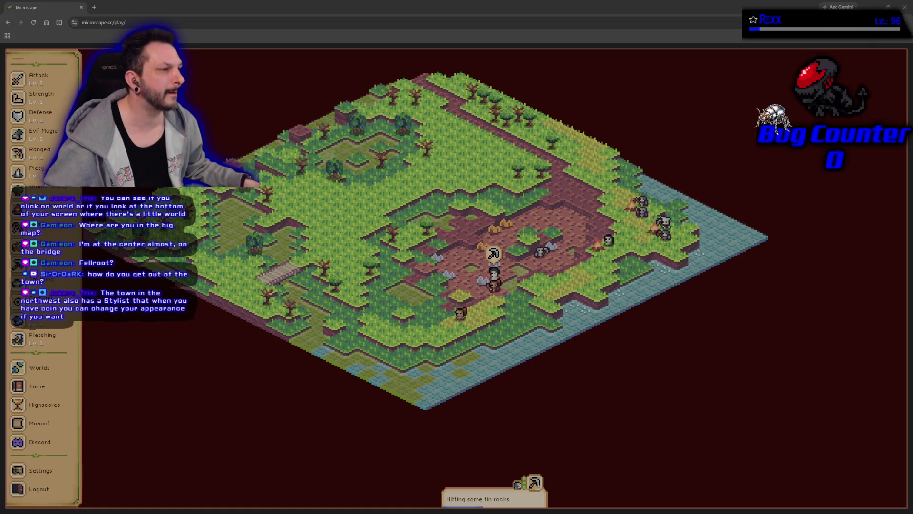
# In a new tab, Google 'microscape' and switch to image results
pyautogui.click(94, 8)
pyautogui.write('mic')
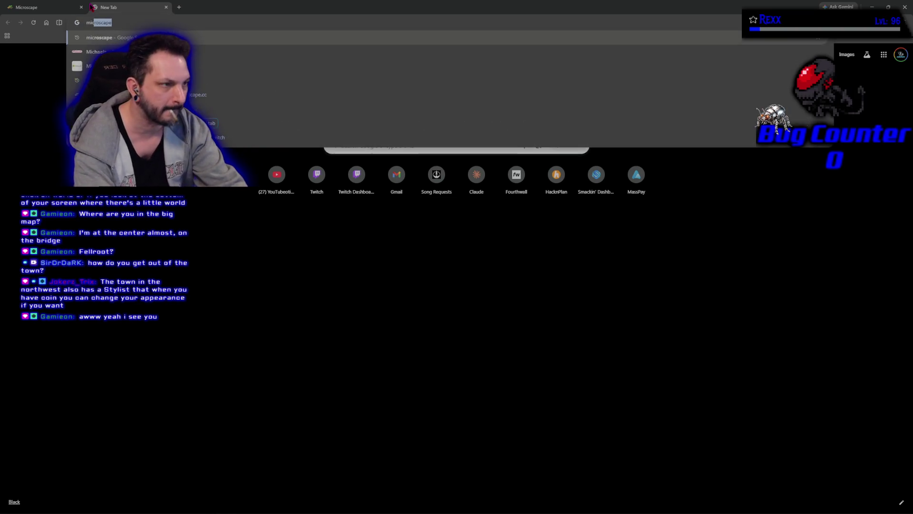
pyautogui.write('roscape')
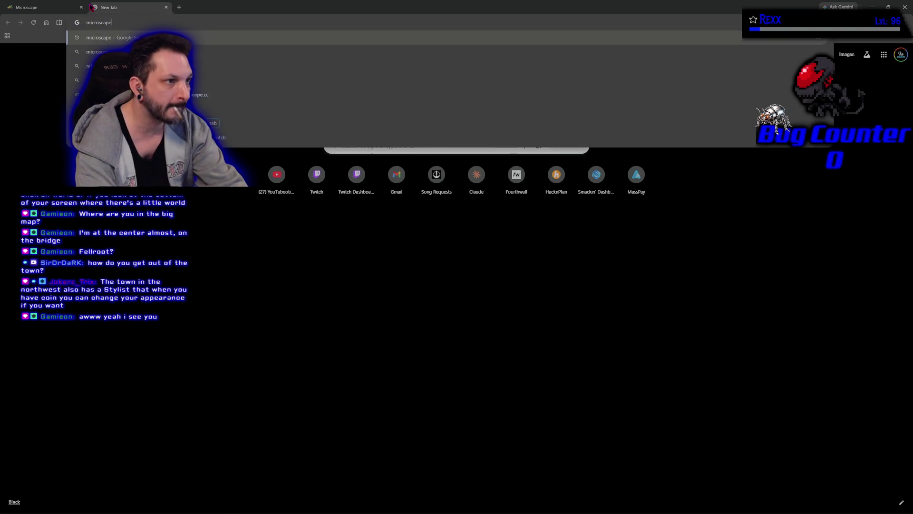
pyautogui.press('Return')
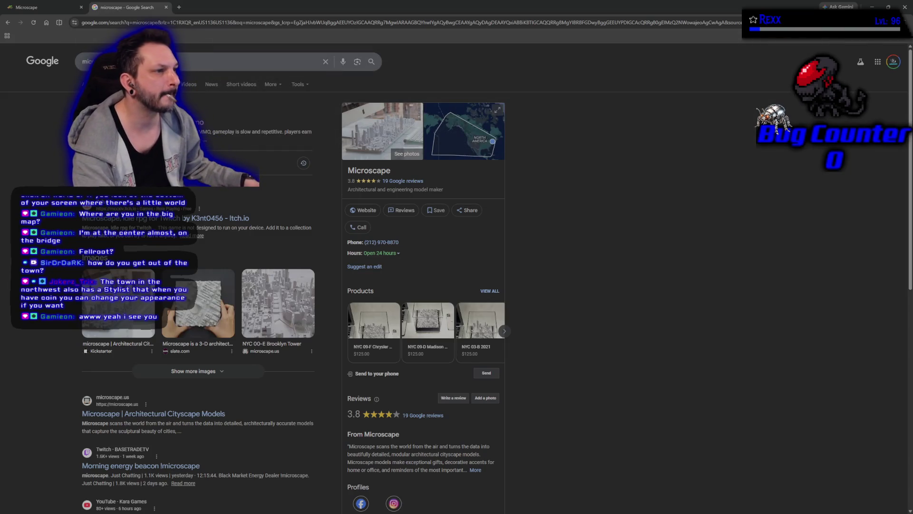
pyautogui.click(164, 84)
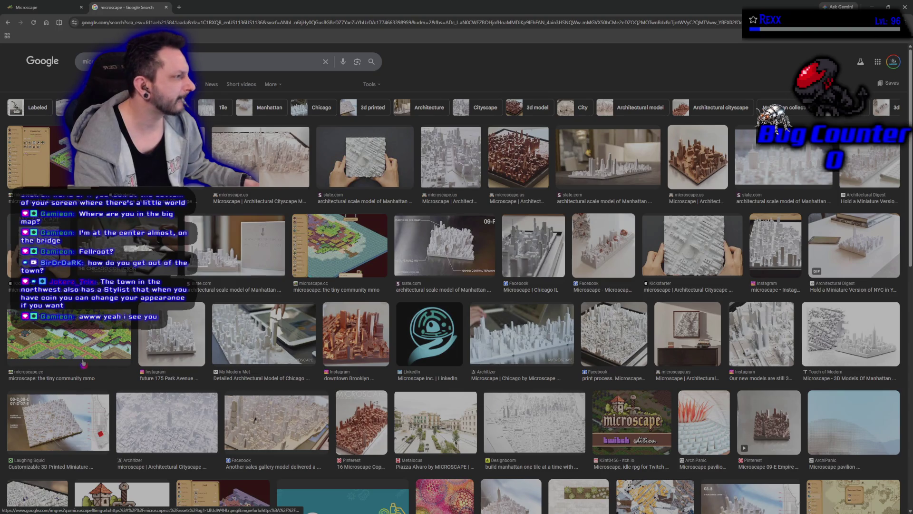
# Open the microscape.cc map image in its own tab via Google Lens
pyautogui.click(72, 343)
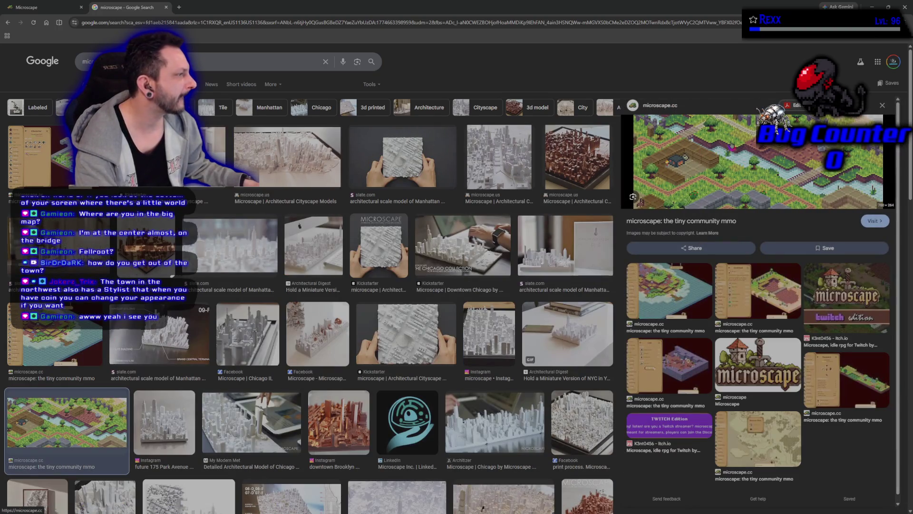
pyautogui.rightClick(733, 145)
pyautogui.click(783, 280)
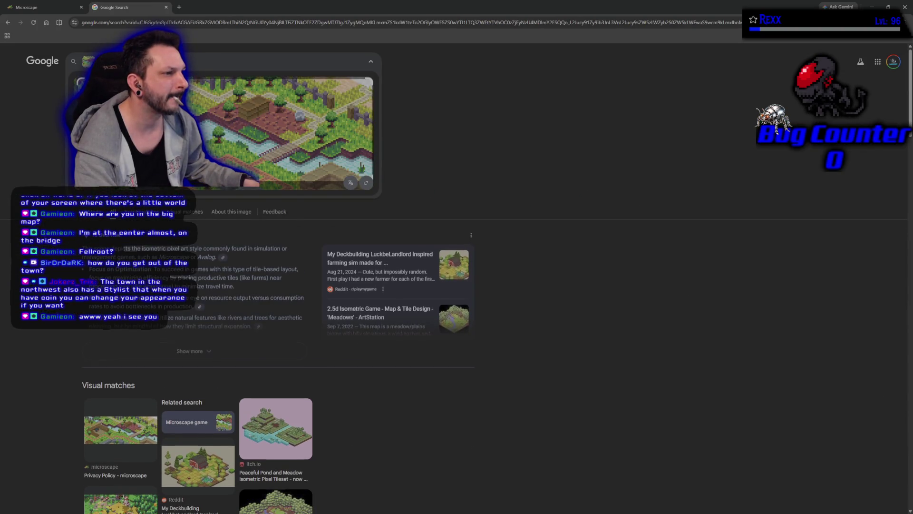
pyautogui.rightClick(200, 139)
pyautogui.click(214, 147)
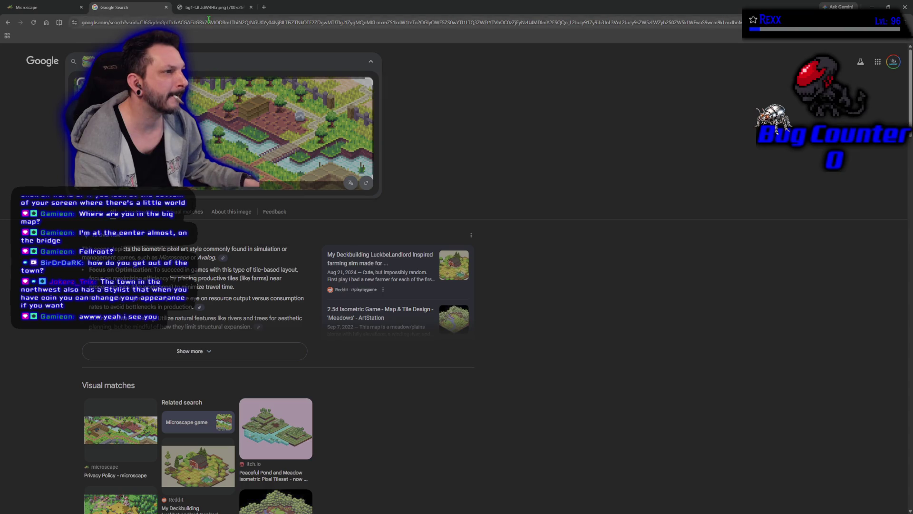
pyautogui.click(213, 7)
pyautogui.rightClick(481, 305)
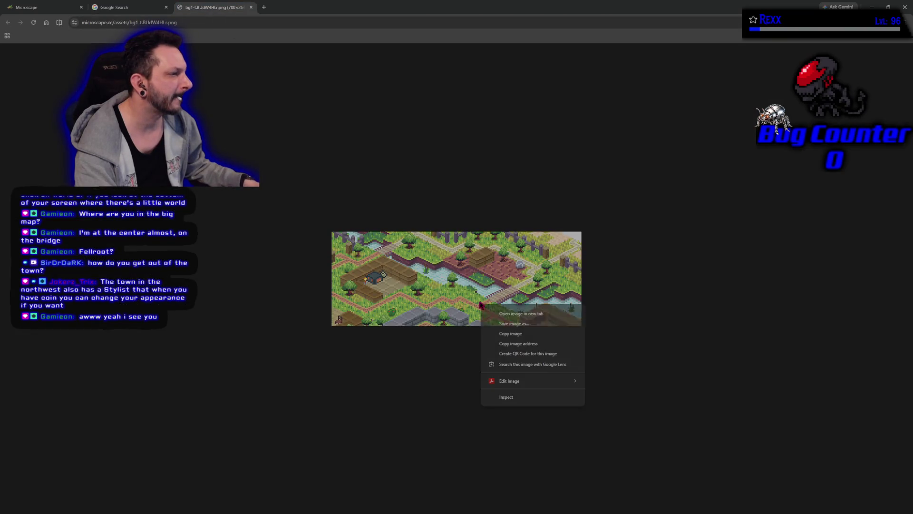
# Start saving the map image, dismiss the Save As window, and close the image tab
pyautogui.click(512, 326)
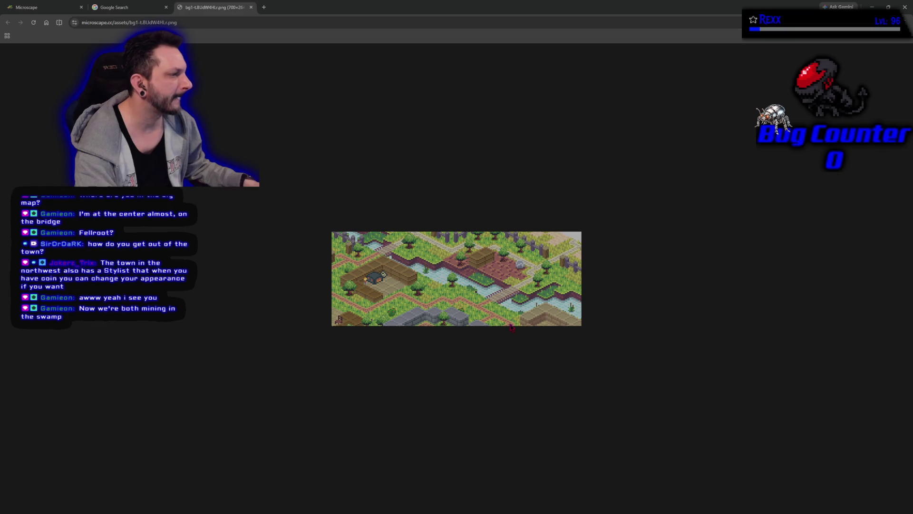
pyautogui.moveTo(149, 13); pyautogui.dragTo(149, 132)
pyautogui.press('Return')
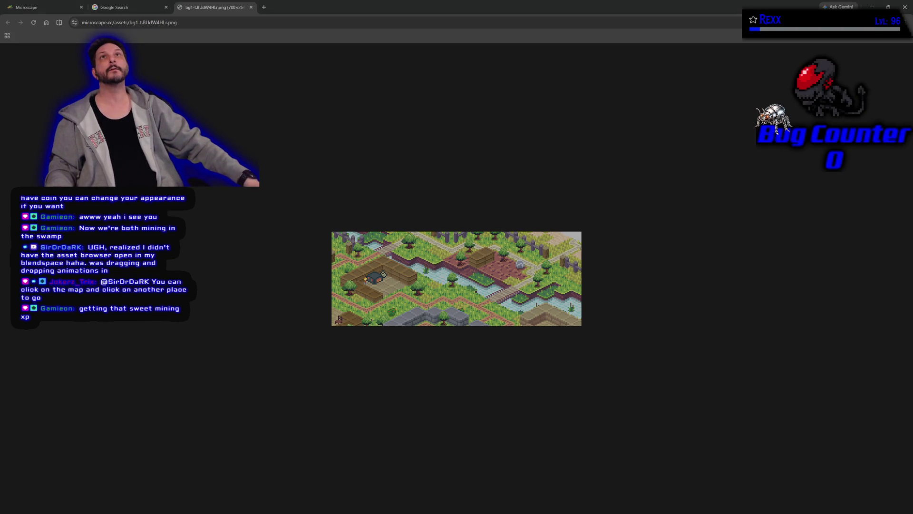
pyautogui.middleClick(199, 13)
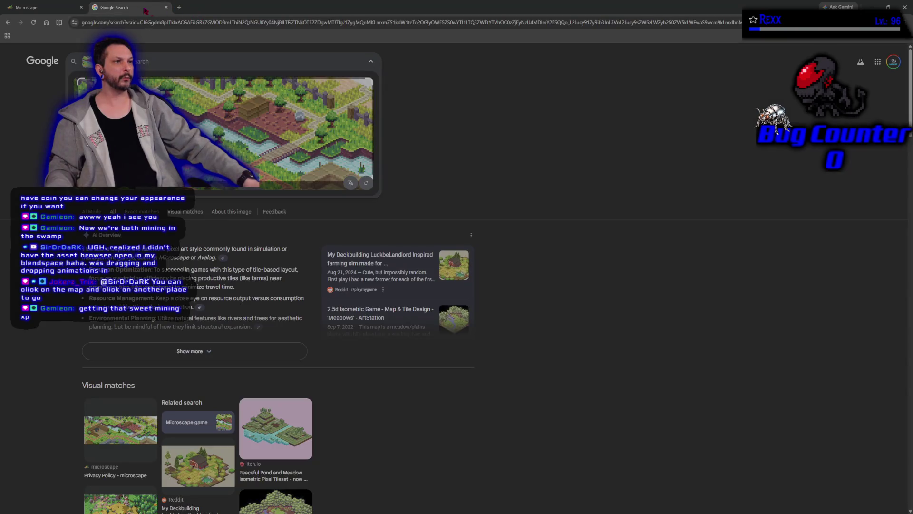
# Close the Google Search tab and the game's browser window to reveal Rider
pyautogui.middleClick(145, 9)
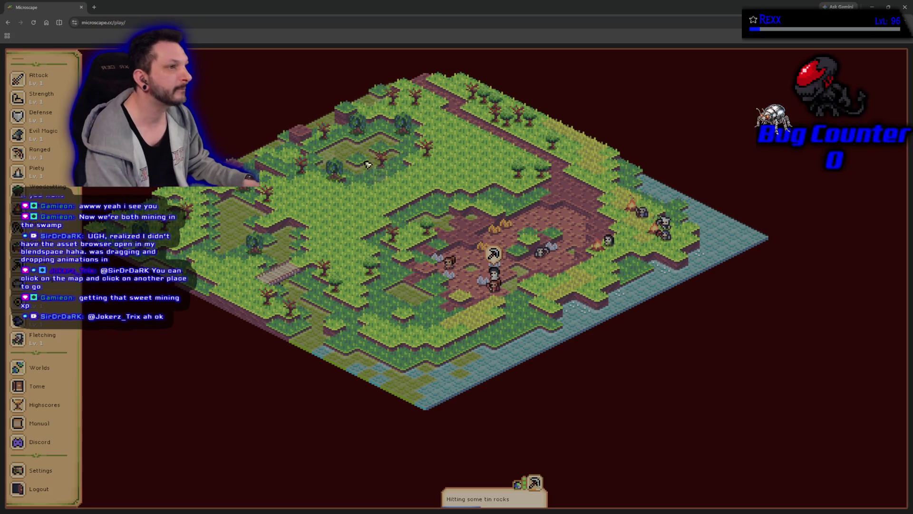
pyautogui.click(80, 8)
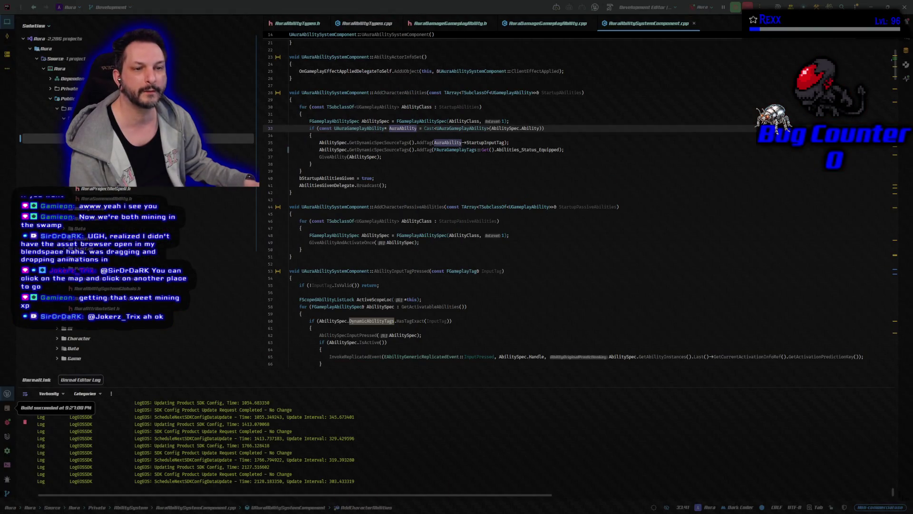
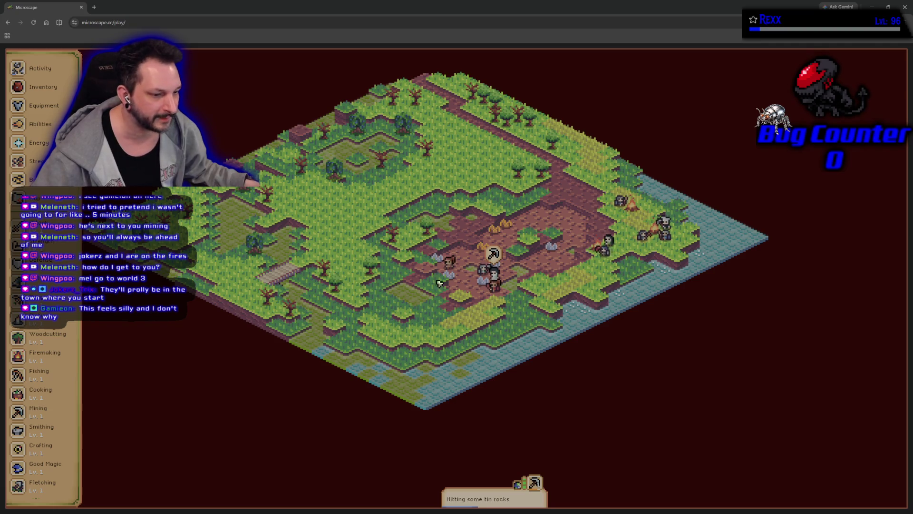
# Pan the Microscape map, scroll the sidebar down to Worlds, and open the game worlds list
pyautogui.moveTo(479, 349); pyautogui.dragTo(508, 363)
pyautogui.rightClick(508, 363)
pyautogui.click(353, 436)
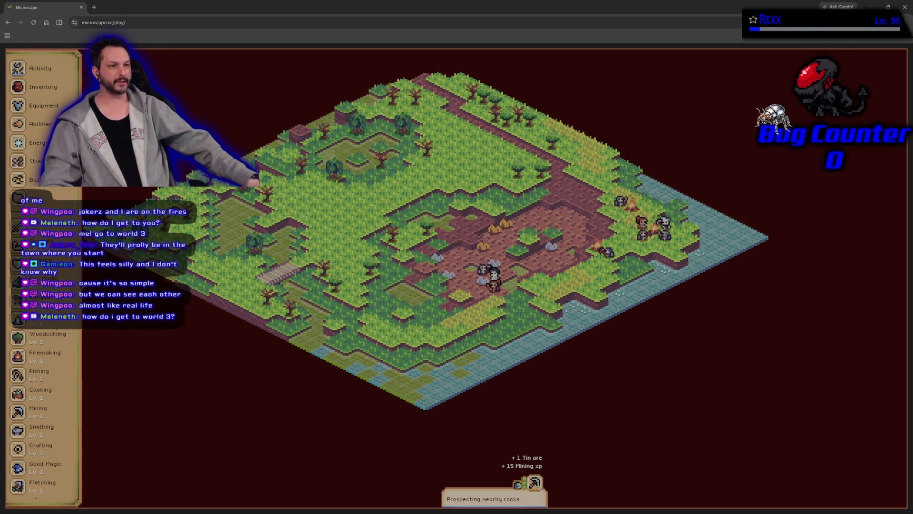
pyautogui.scroll(-3, 49, 393)
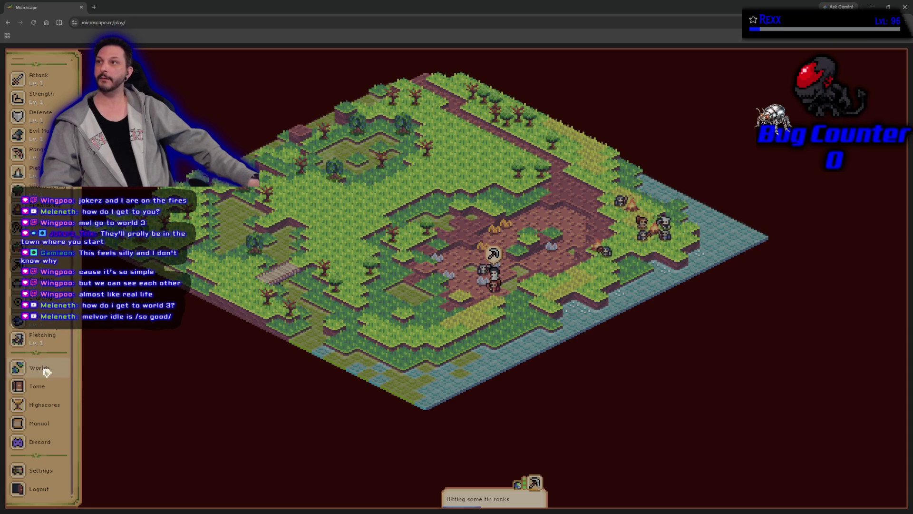
pyautogui.click(42, 370)
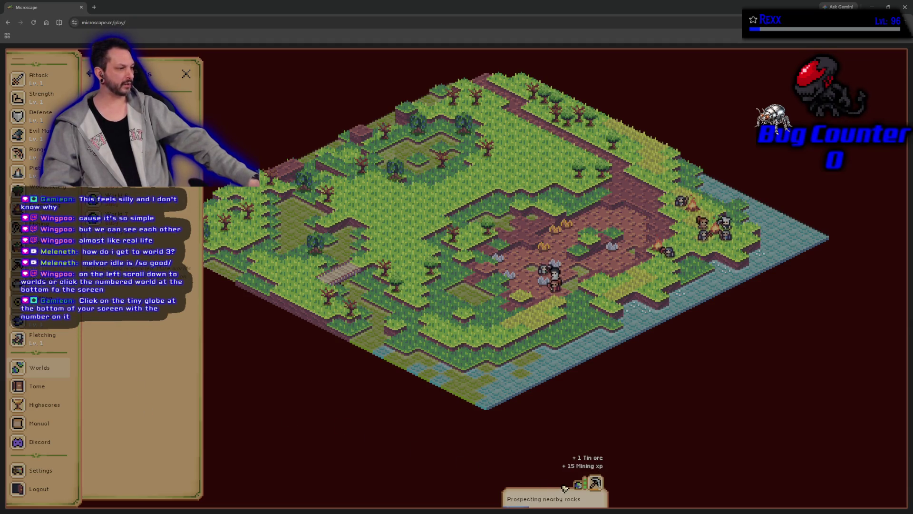
pyautogui.press('Escape')
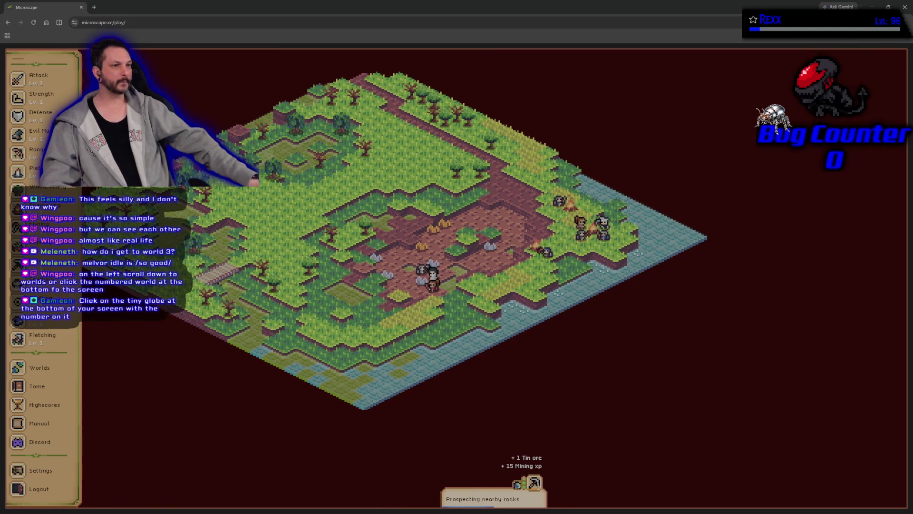
pyautogui.click(520, 490)
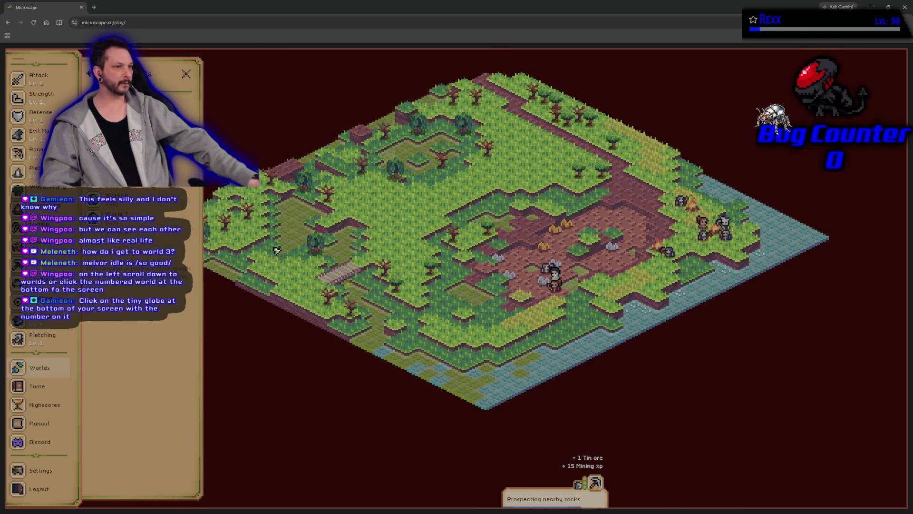
pyautogui.click(190, 72)
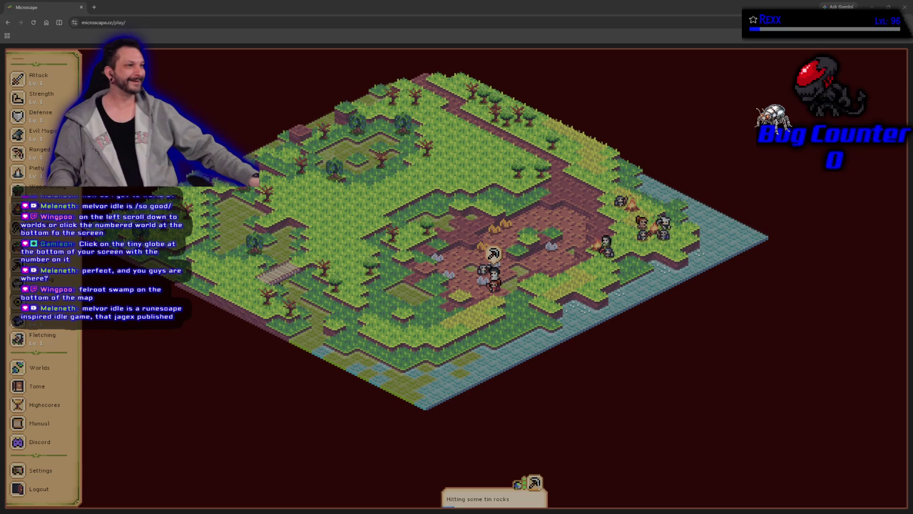
pyautogui.moveTo(328, 18)
pyautogui.mouseDown()
pyautogui.moveTo(374, 333)
pyautogui.moveTo(367, 73)
pyautogui.mouseUp()
pyautogui.doubleClick(365, 65)
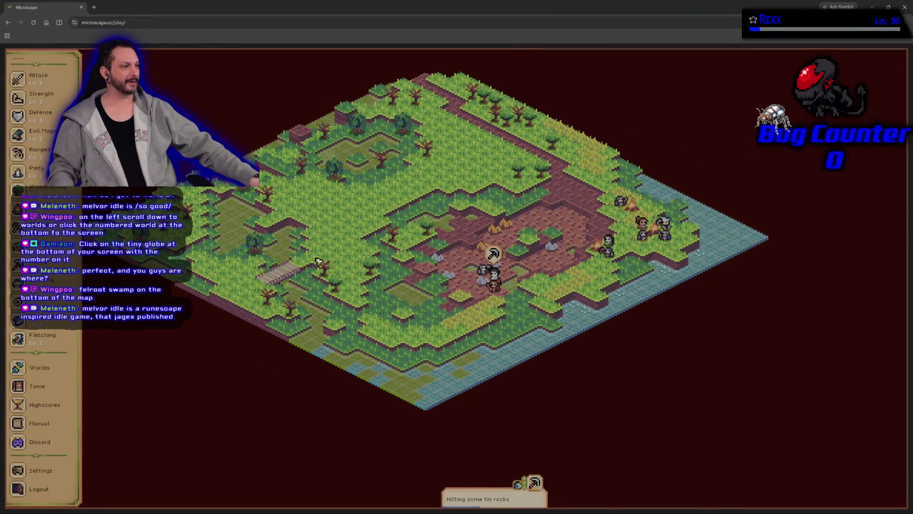
pyautogui.rightClick(361, 325)
pyautogui.click(637, 426)
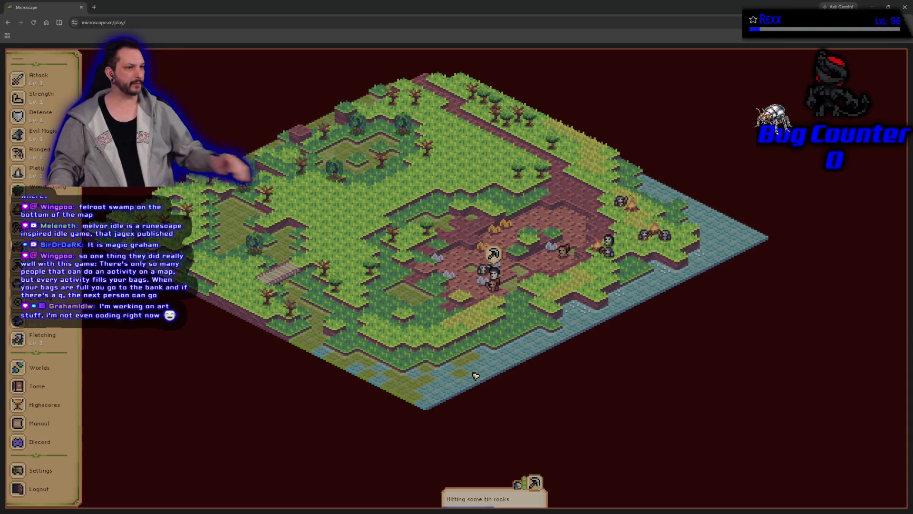
pyautogui.rightClick(371, 309)
pyautogui.press('Escape')
pyautogui.press('super+Down')
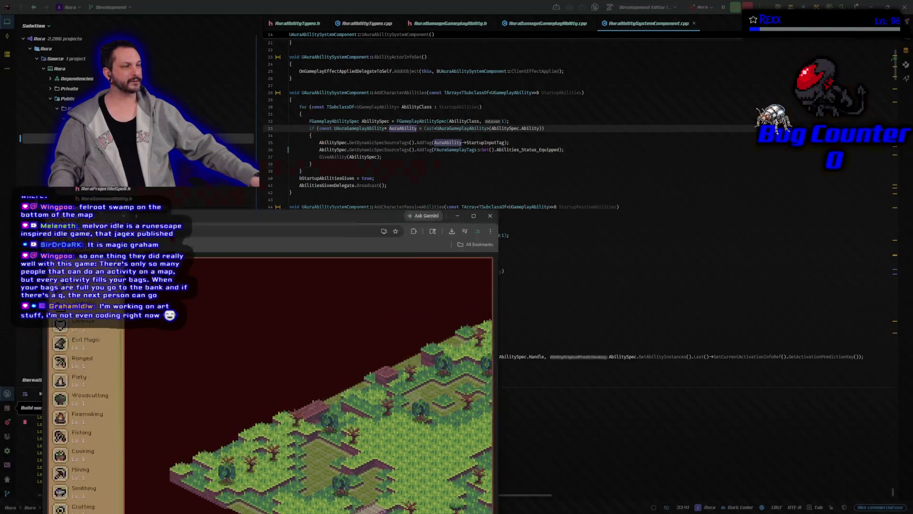
pyautogui.press('super+Up')
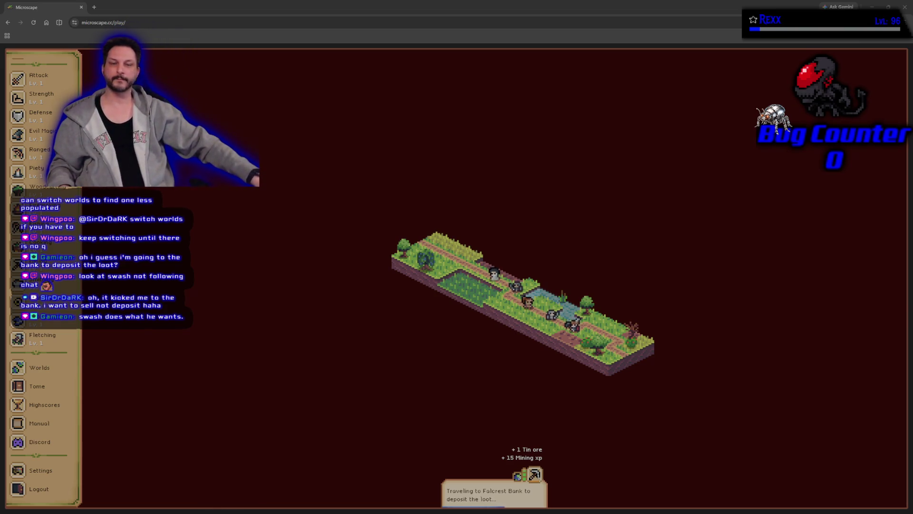
# Pan the Microscape island map right and down back toward the tin rocks
pyautogui.rightClick(481, 318)
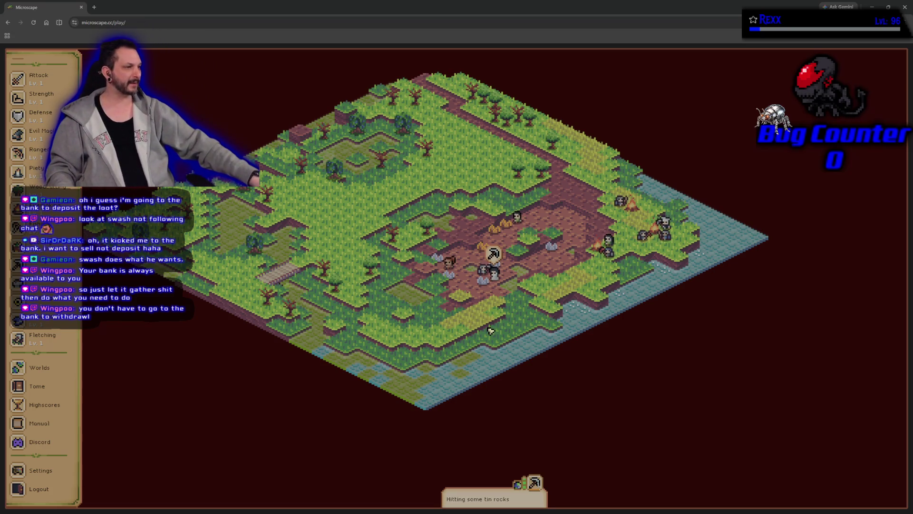
pyautogui.moveTo(490, 330); pyautogui.dragTo(520, 349)
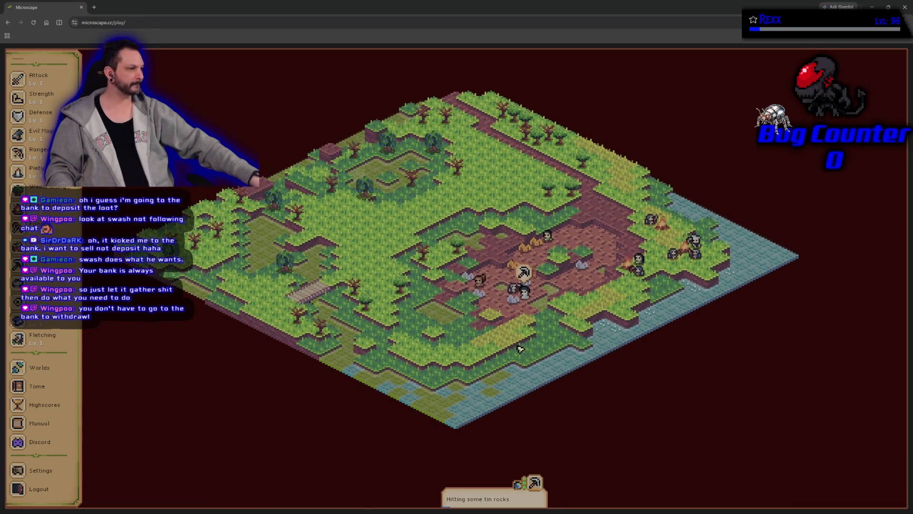
# Dismiss the browser context menus, switch to the code editor, and close the Gyazo map screenshot
pyautogui.rightClick(520, 349)
pyautogui.click(457, 419)
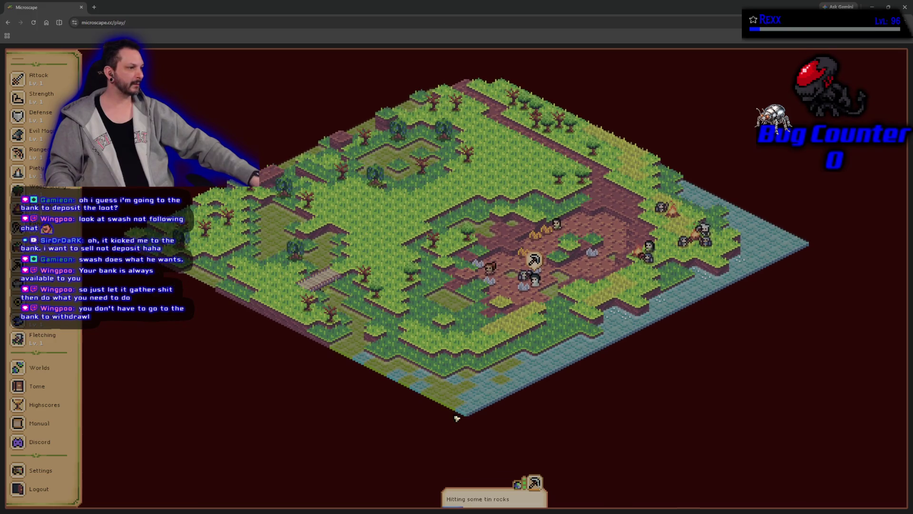
pyautogui.rightClick(413, 417)
pyautogui.click(326, 402)
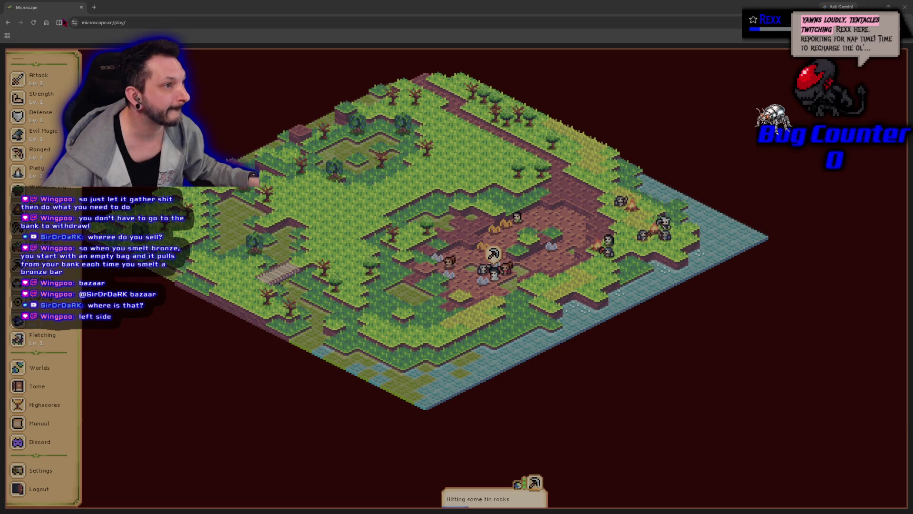
pyautogui.hotkey('alt', 'Tab')
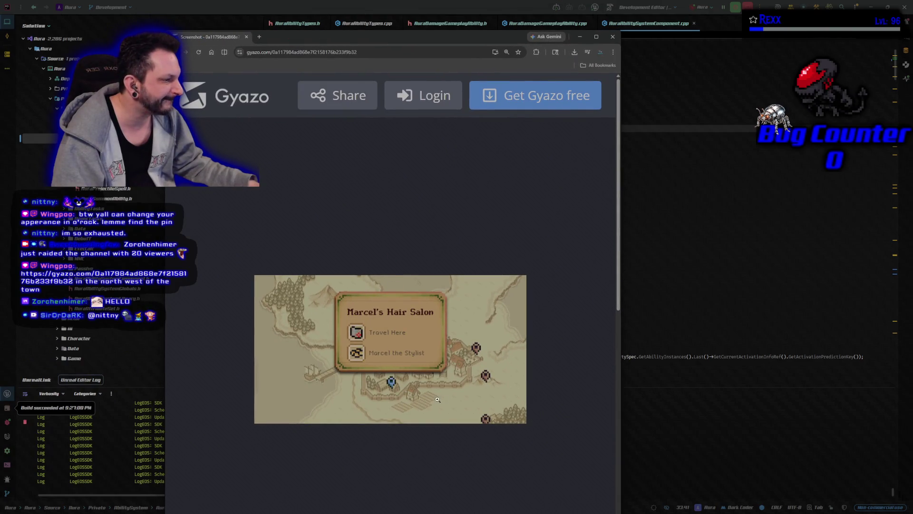
pyautogui.moveTo(246, 39); pyautogui.dragTo(249, 40)
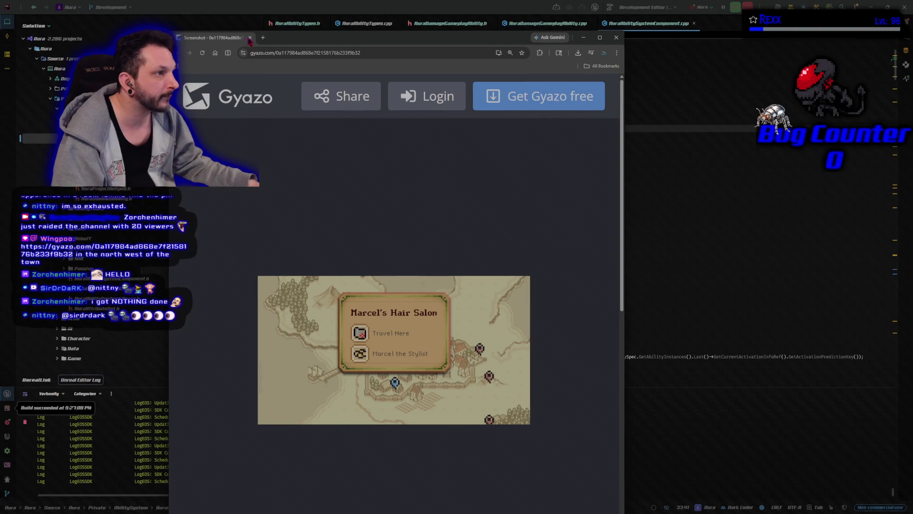
pyautogui.click(249, 38)
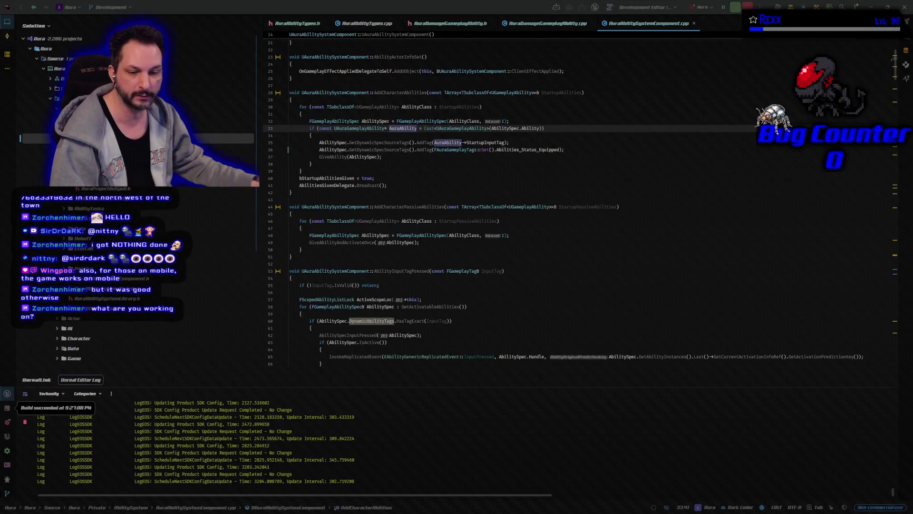
# Start playing the Dungeon level and cast arcane shards at two targeted floor spots
pyautogui.hotkey('alt', 'Tab')
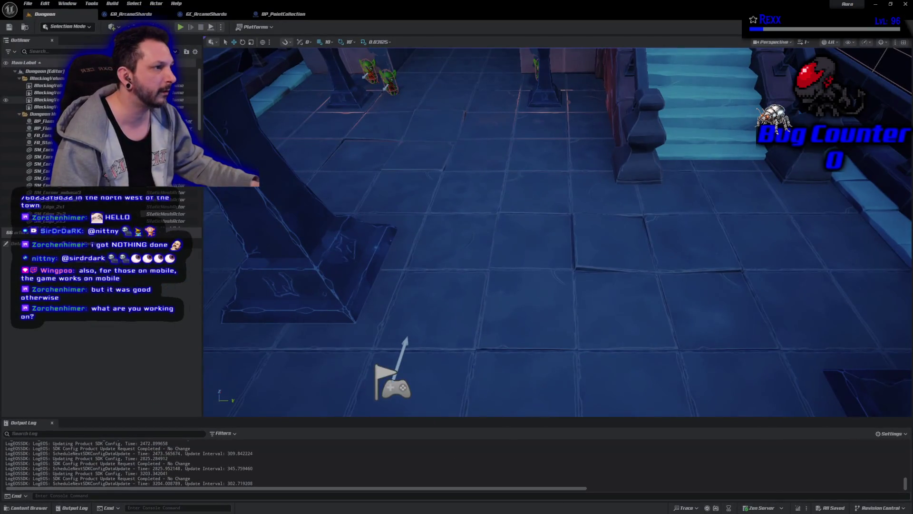
pyautogui.click(181, 28)
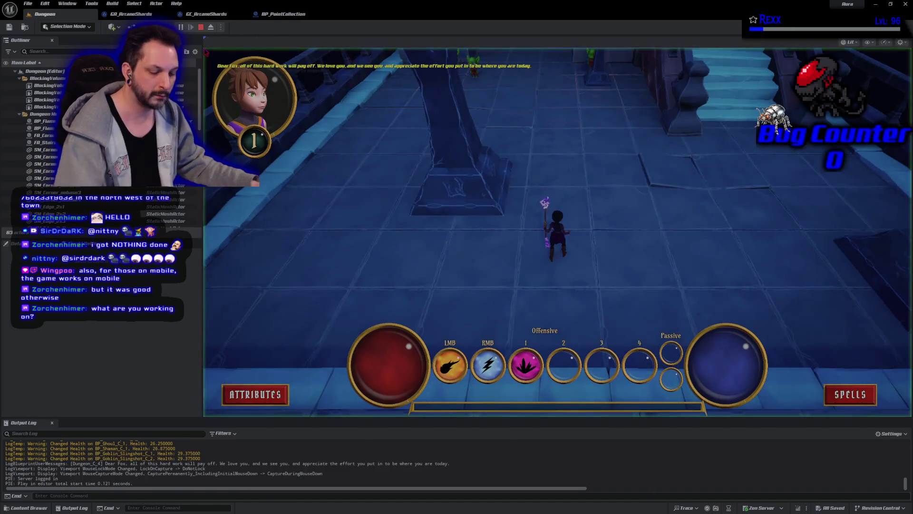
pyautogui.press('1')
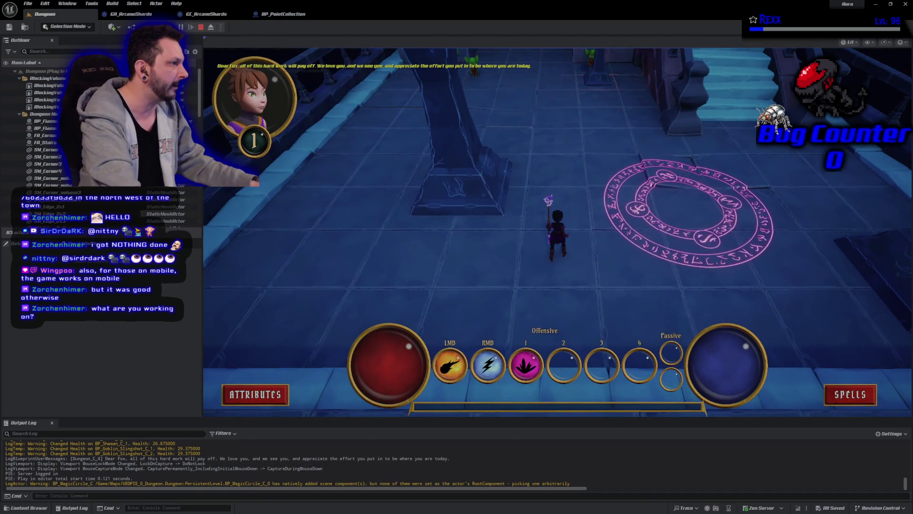
pyautogui.click(704, 195)
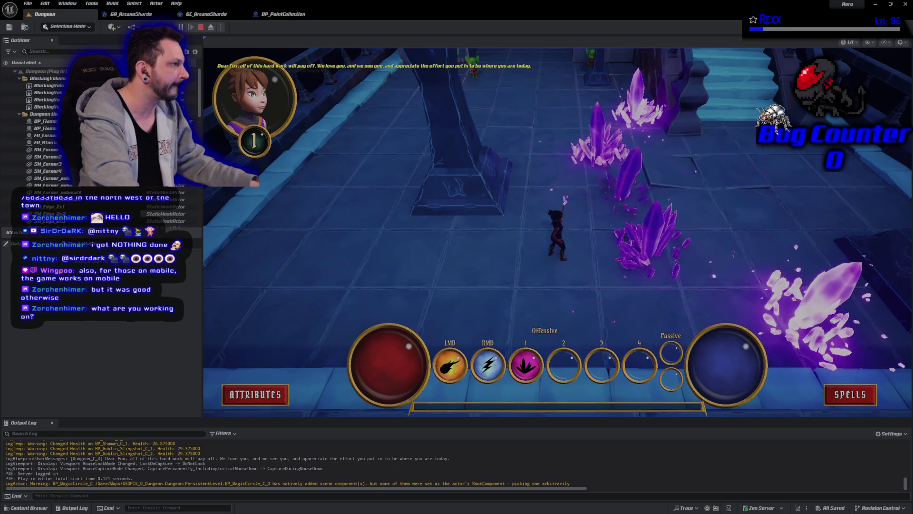
pyautogui.press('1')
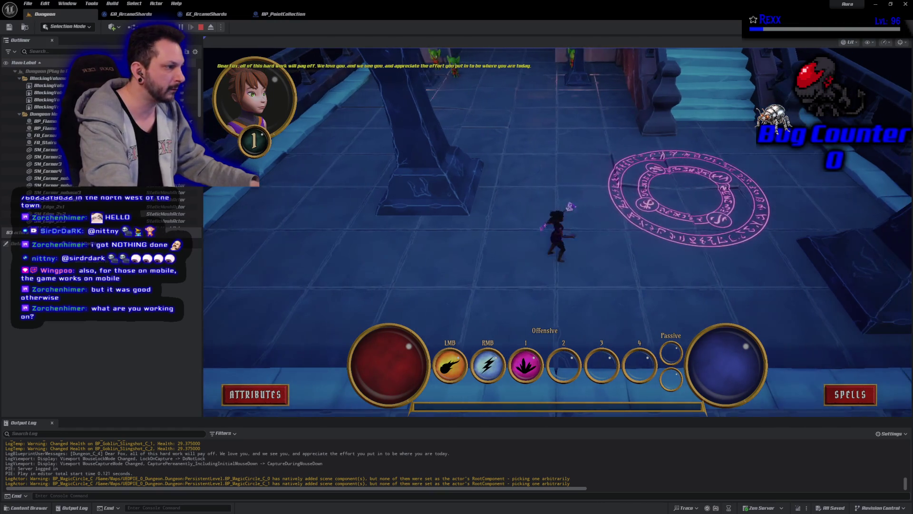
pyautogui.press('d')
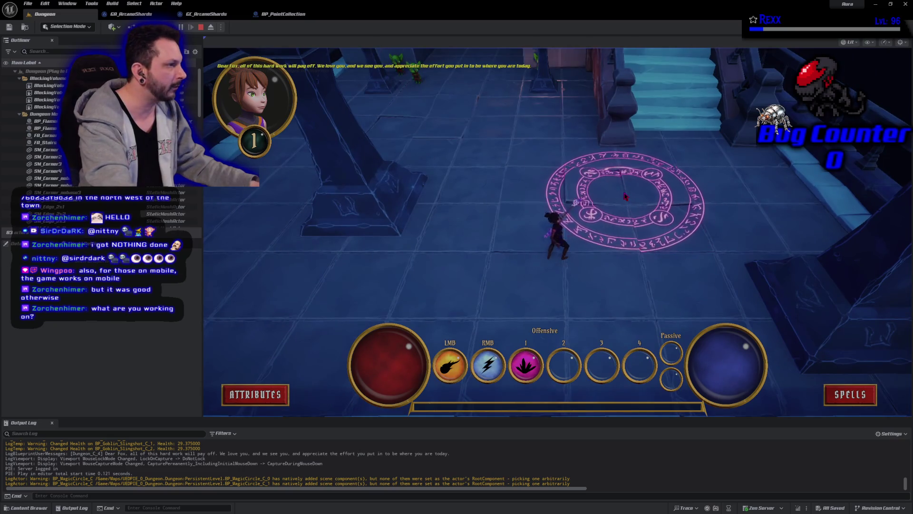
pyautogui.click(628, 198)
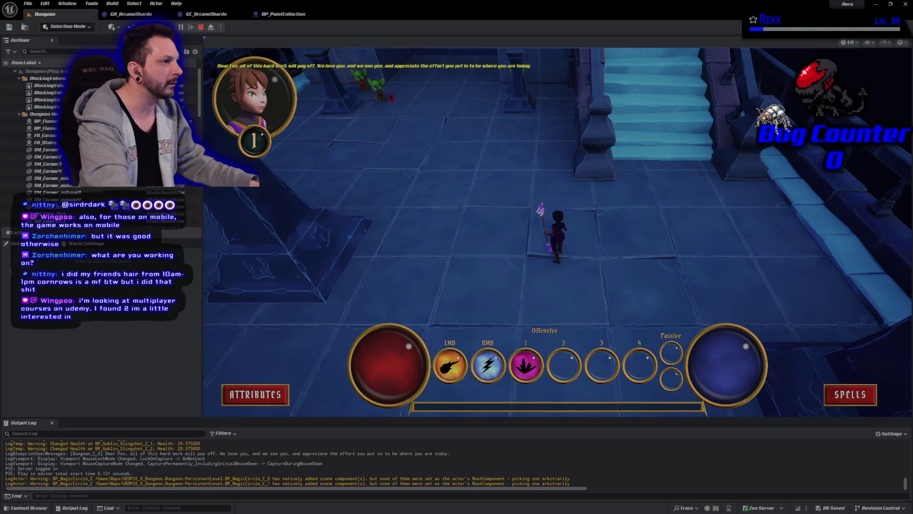
# Hit the goblin with a firebolt, a lightning beam and the crystal spell, then stop play
pyautogui.press('a')
pyautogui.click(383, 104)
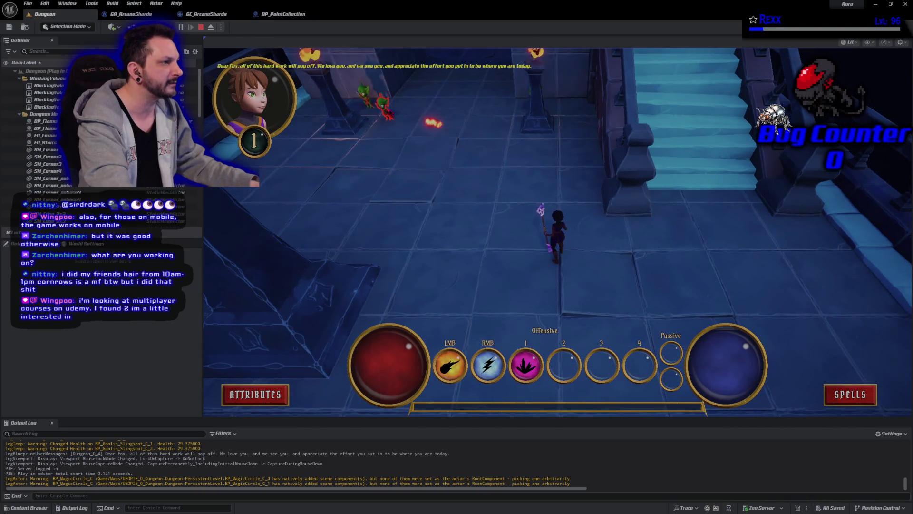
pyautogui.rightClick(384, 101)
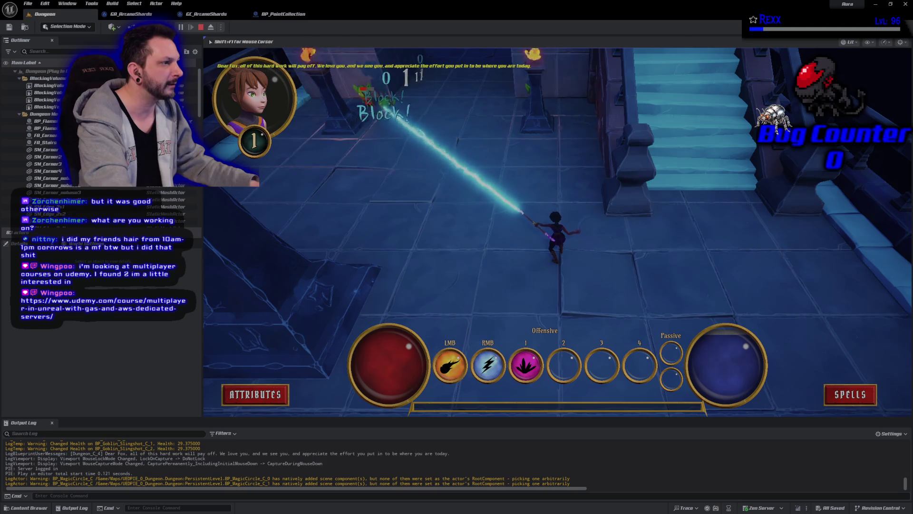
pyautogui.press('1')
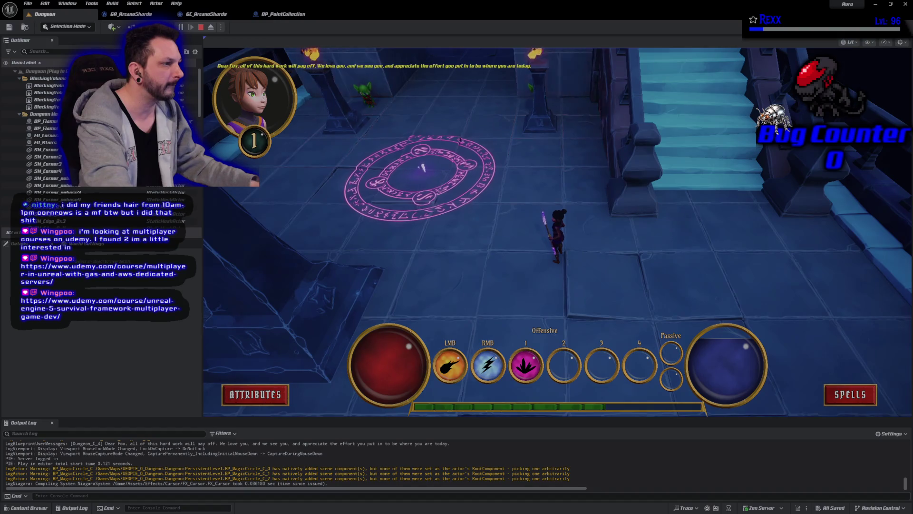
pyautogui.click(424, 171)
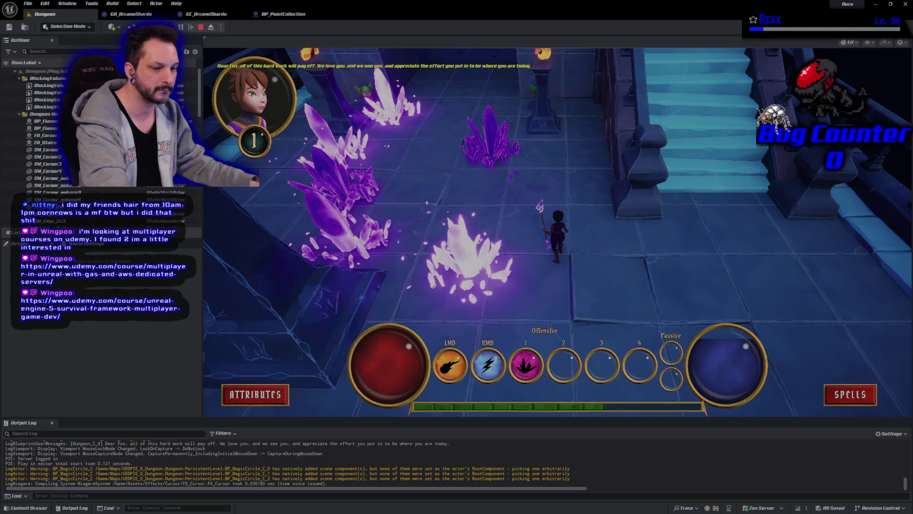
pyautogui.press('Escape')
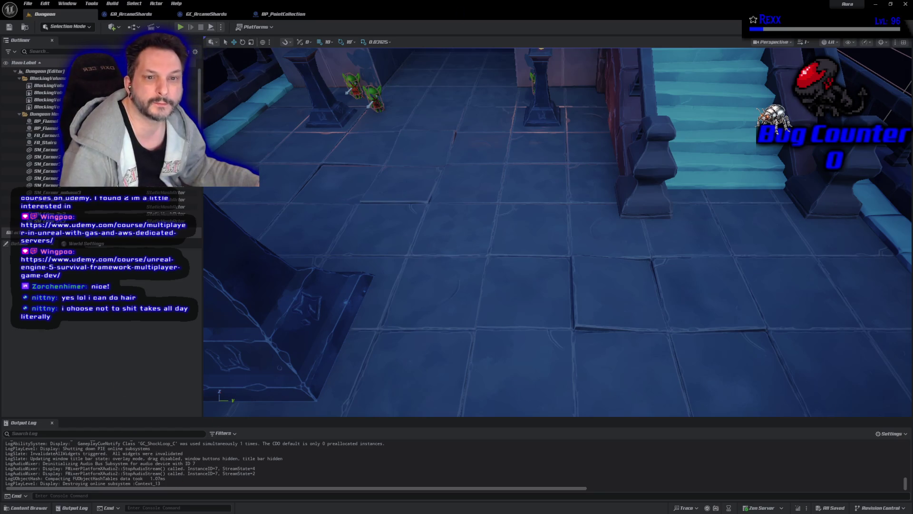
pyautogui.hotkey('alt', 'Tab')
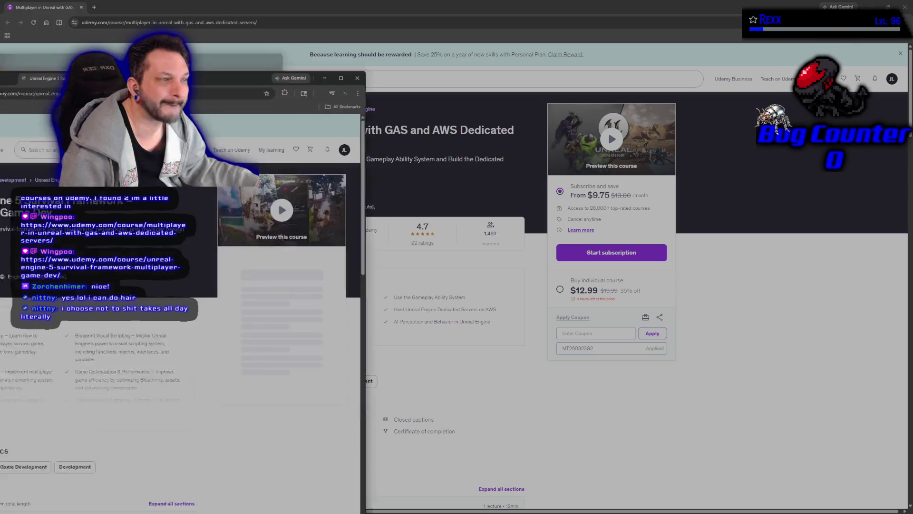
# Merge the Survival Framework course tab into the main window, then return to the GAS and AWS tab
pyautogui.moveTo(71, 76); pyautogui.dragTo(129, 7)
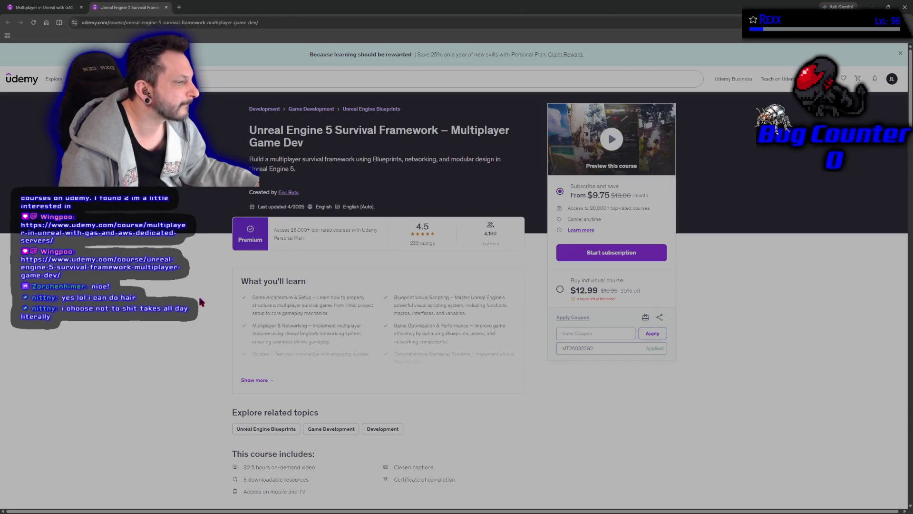
pyautogui.scroll(-1, 202, 304)
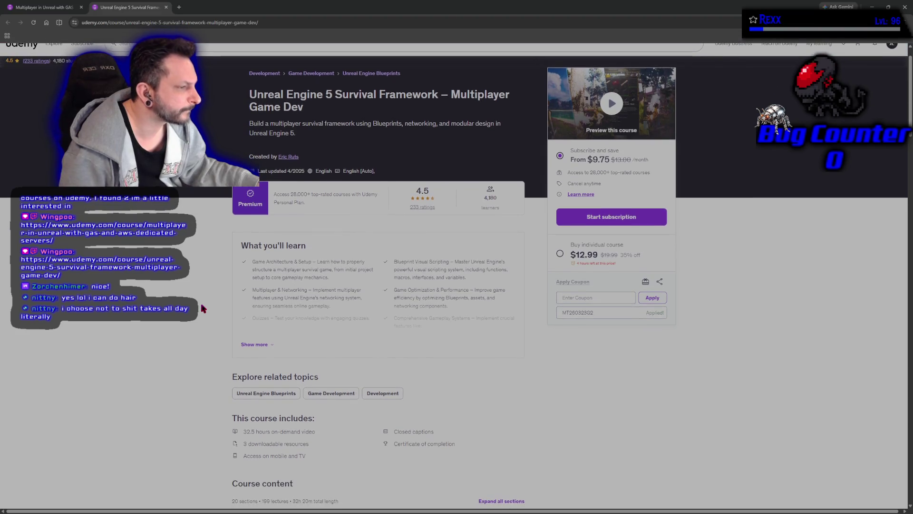
pyautogui.scroll(1, 205, 311)
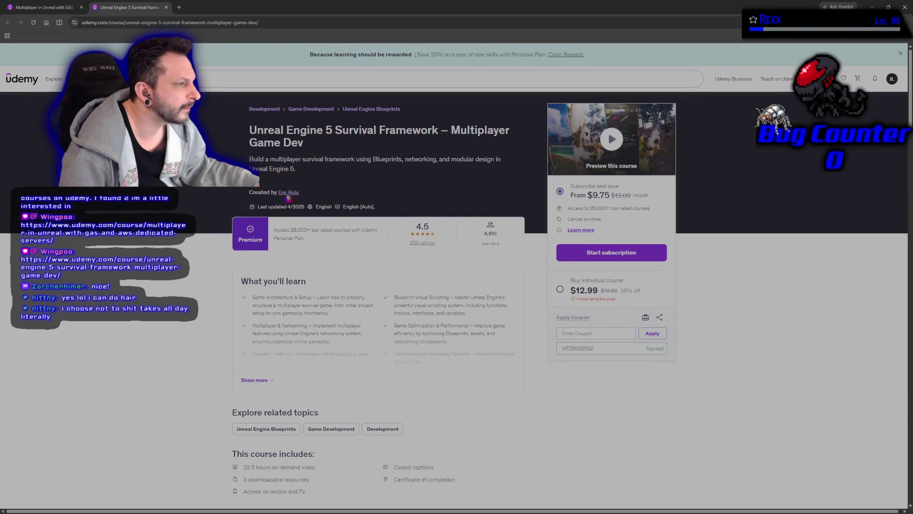
pyautogui.click(51, 9)
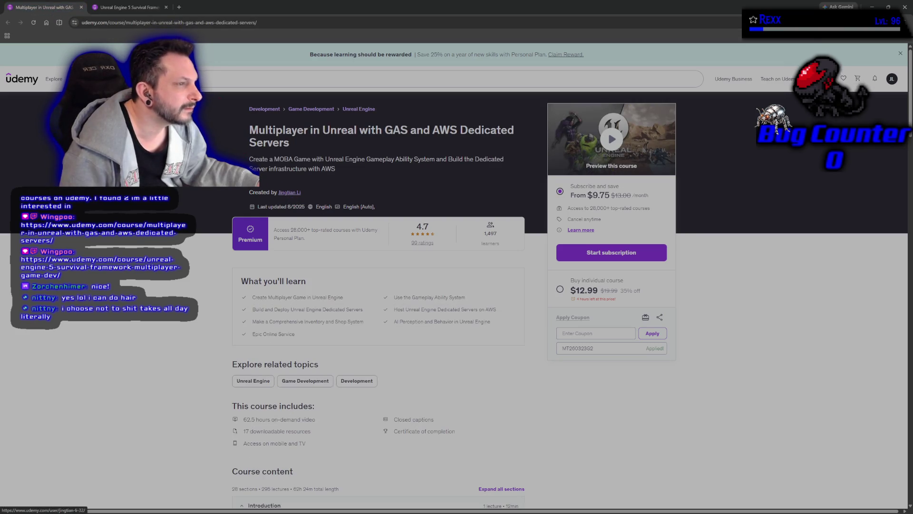
# Switch to the Survival Framework course page and expand its full What you'll learn list
pyautogui.click(137, 12)
pyautogui.scroll(-5, 187, 380)
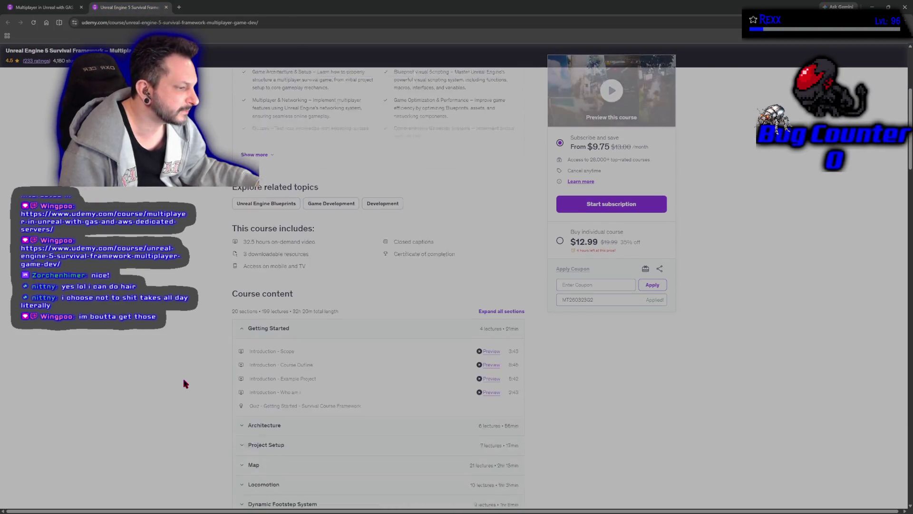
pyautogui.scroll(-5, 185, 383)
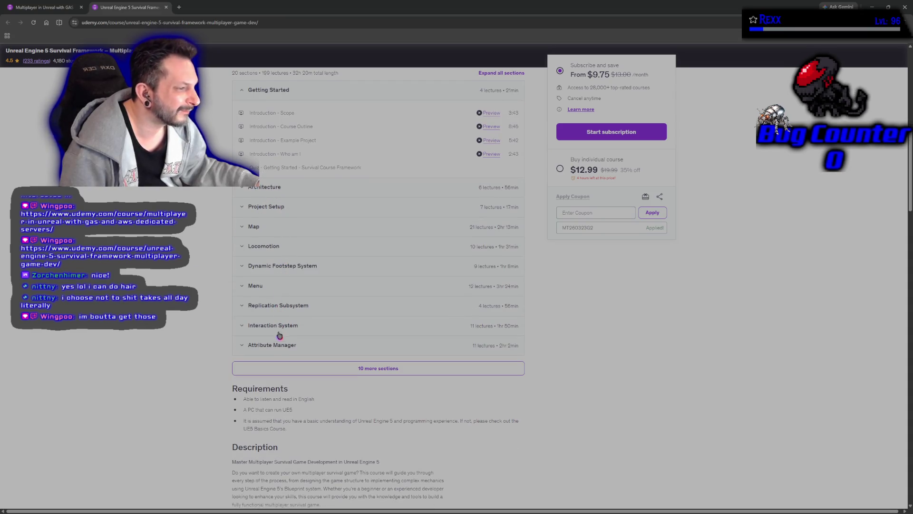
pyautogui.scroll(5, 195, 339)
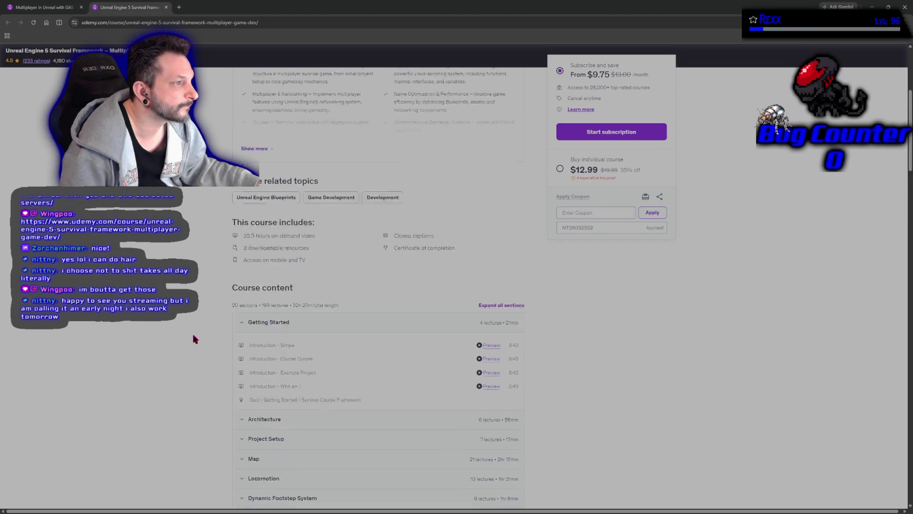
pyautogui.scroll(5, 195, 339)
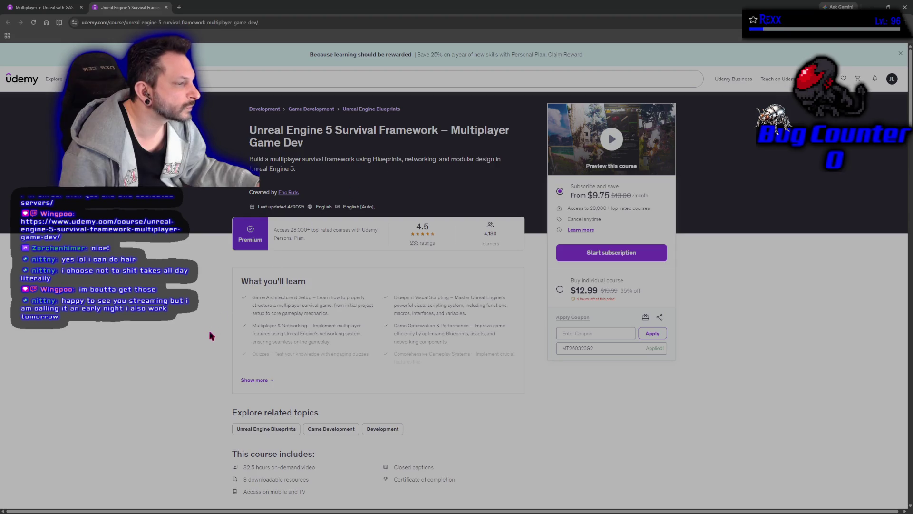
pyautogui.click(255, 380)
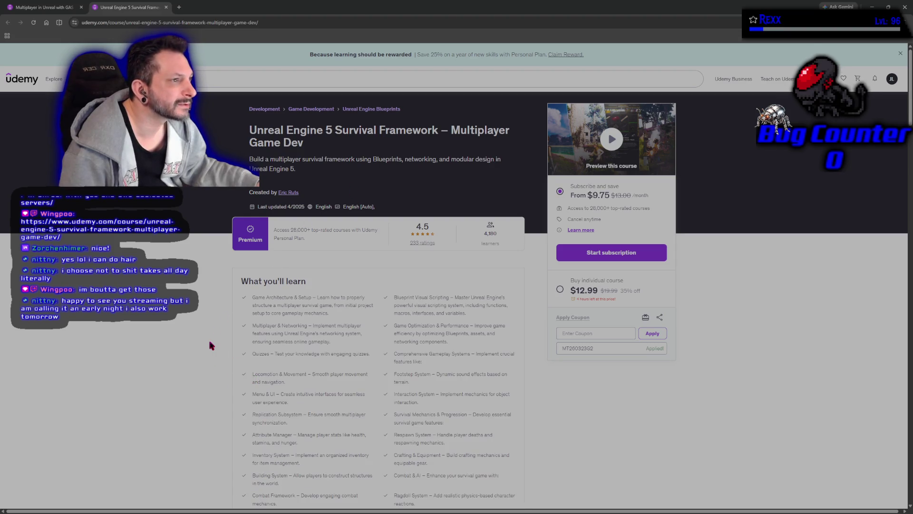
# Scroll down the Survival Framework page and expand its full course description
pyautogui.scroll(-4, 208, 338)
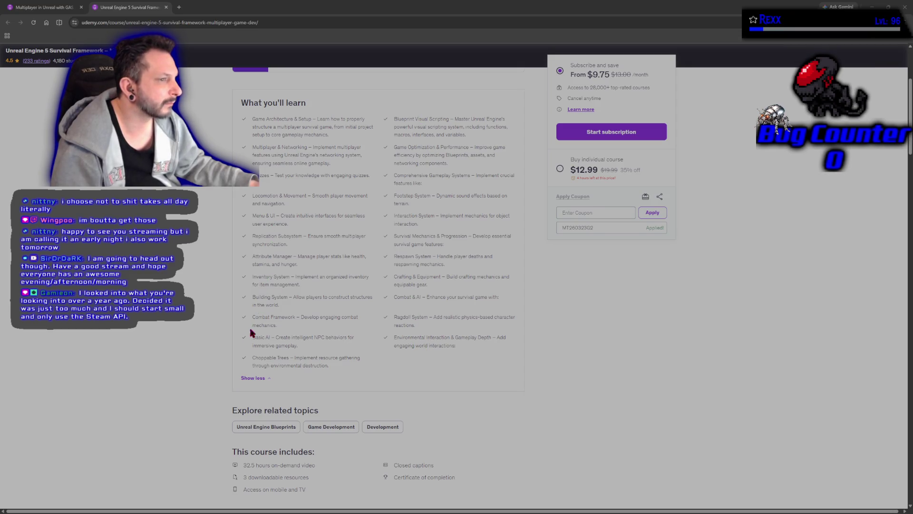
pyautogui.scroll(-7, 179, 337)
pyautogui.scroll(-3, 179, 340)
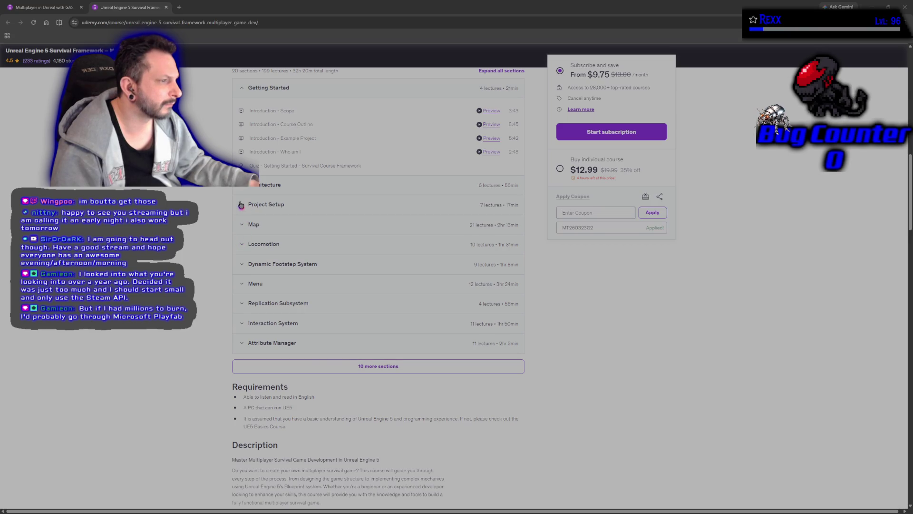
pyautogui.scroll(-3, 218, 245)
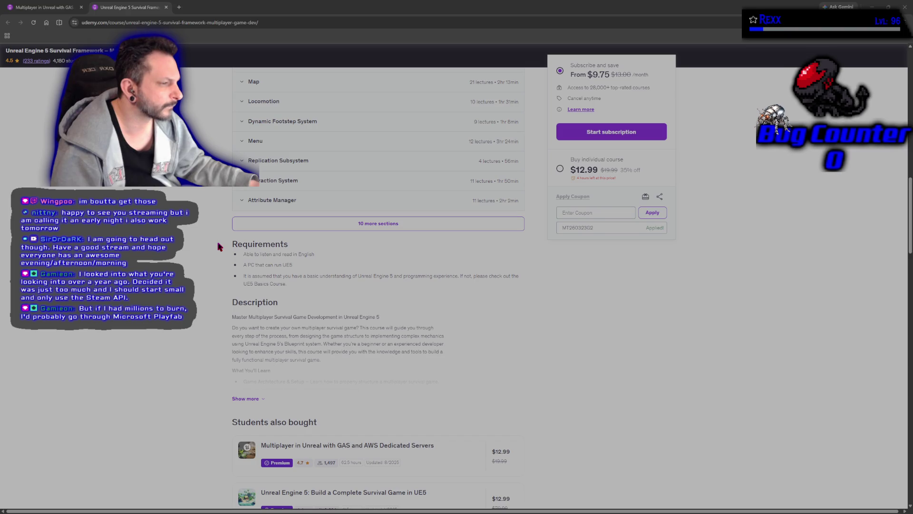
pyautogui.scroll(-3, 231, 316)
pyautogui.click(234, 256)
pyautogui.scroll(-2, 224, 255)
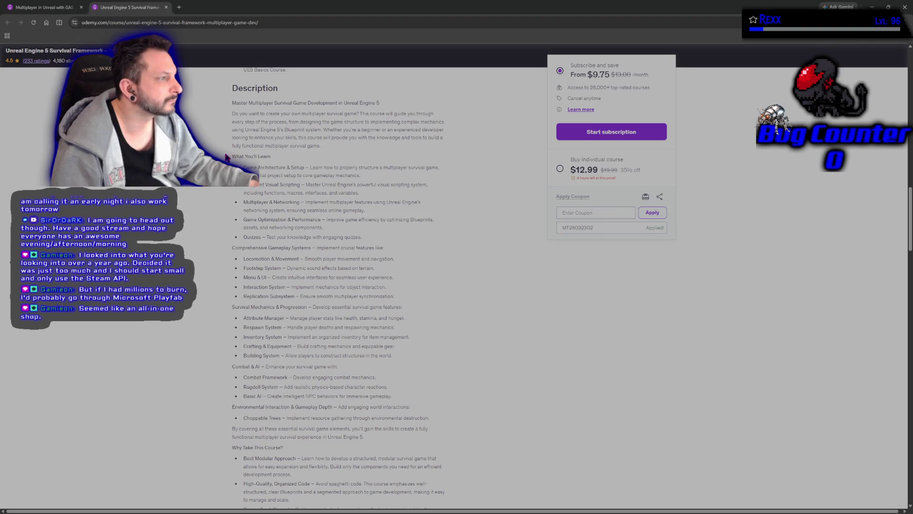
pyautogui.scroll(15, 188, 197)
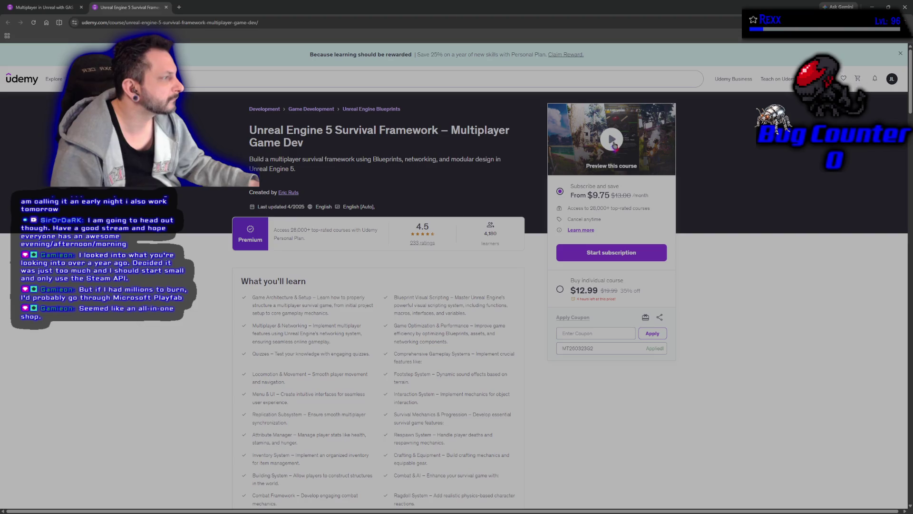
# Play the GAS course's free preview video fullscreen, skipping ahead through it to about 3:16
pyautogui.click(610, 156)
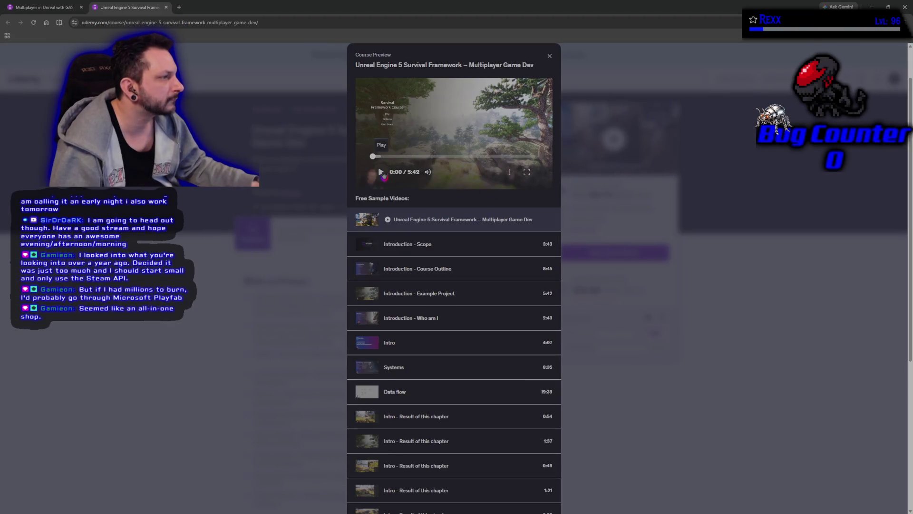
pyautogui.click(526, 171)
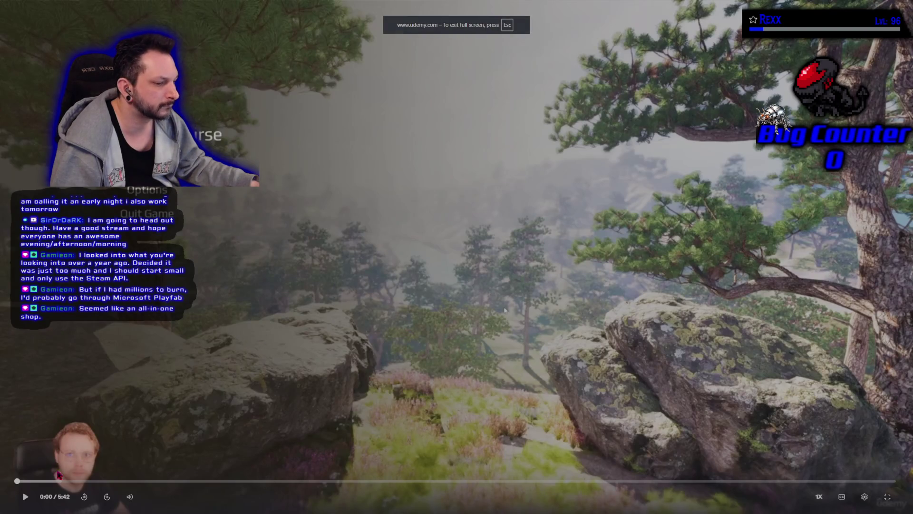
pyautogui.click(25, 497)
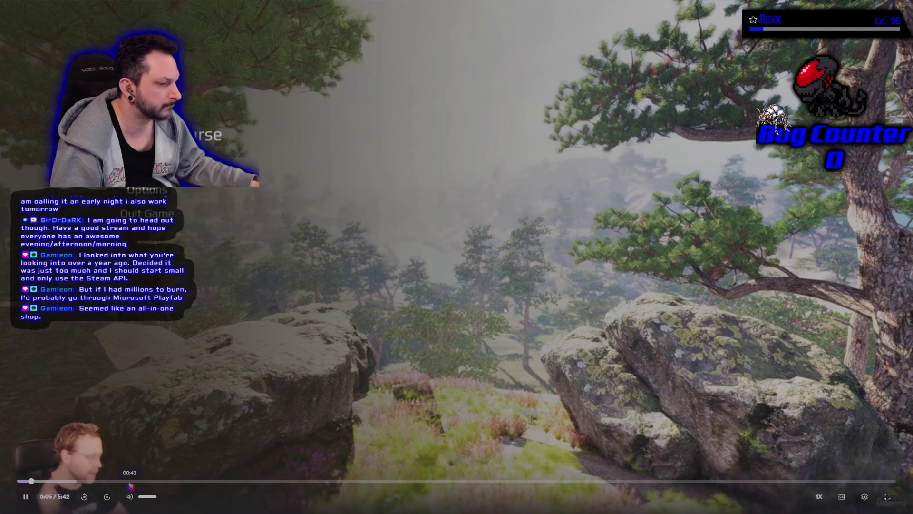
pyautogui.click(125, 481)
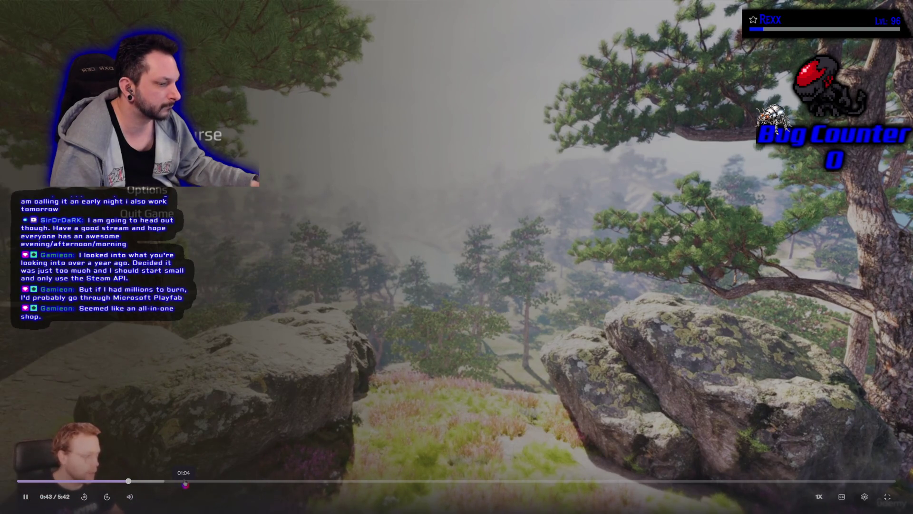
pyautogui.click(186, 482)
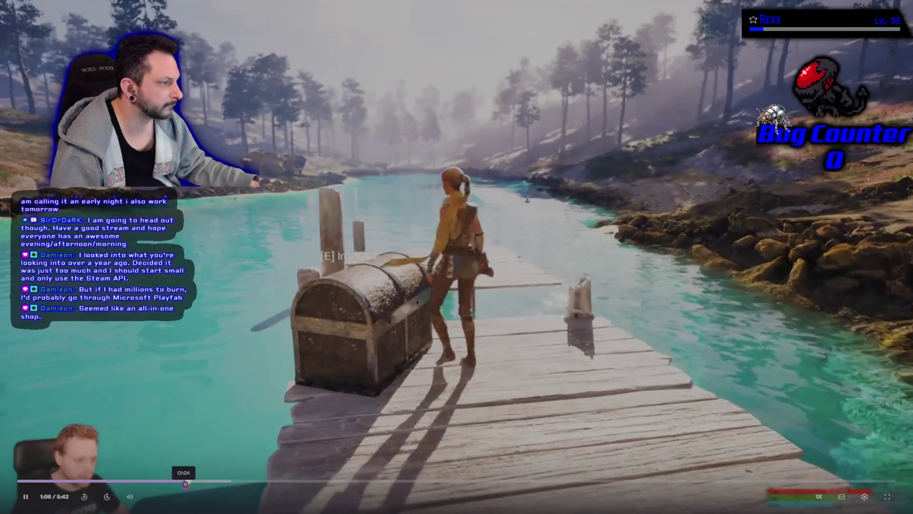
pyautogui.click(108, 497)
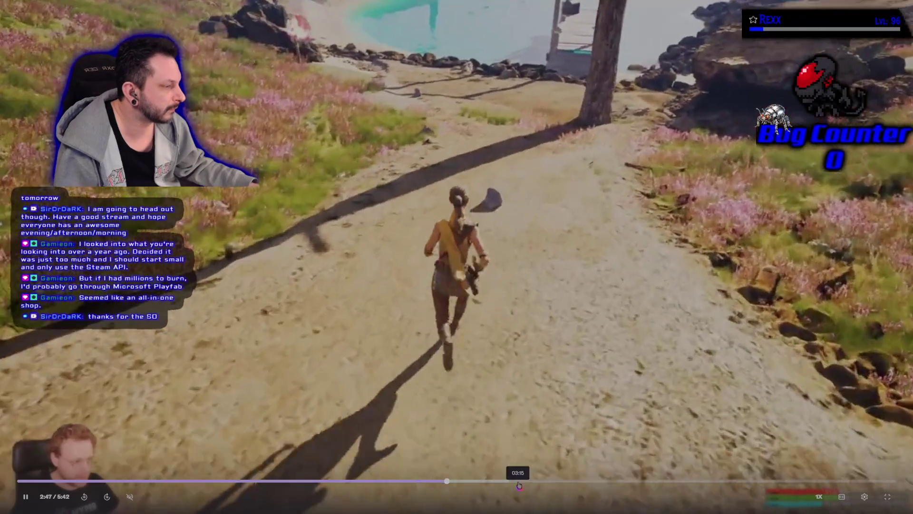
pyautogui.click(519, 481)
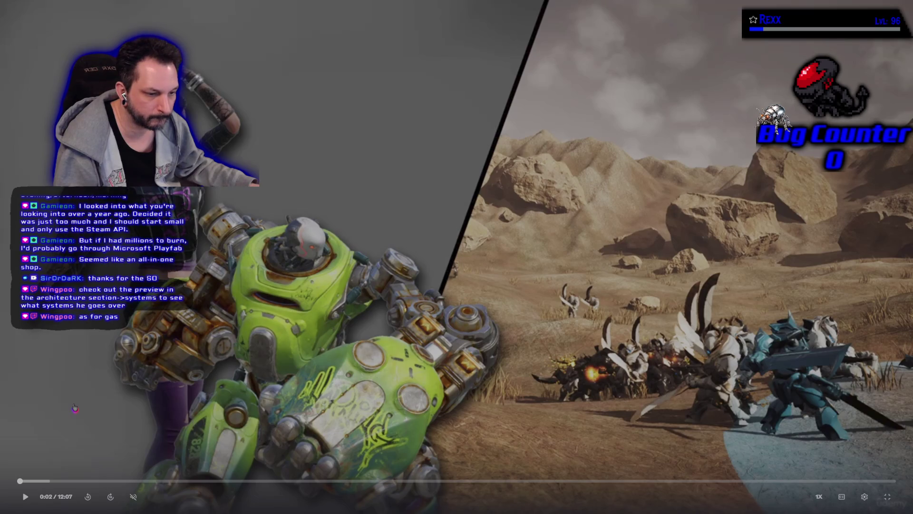
# Reopen the introduction preview fullscreen and play it to the Multiplayer MOBA Game title card
pyautogui.click(887, 497)
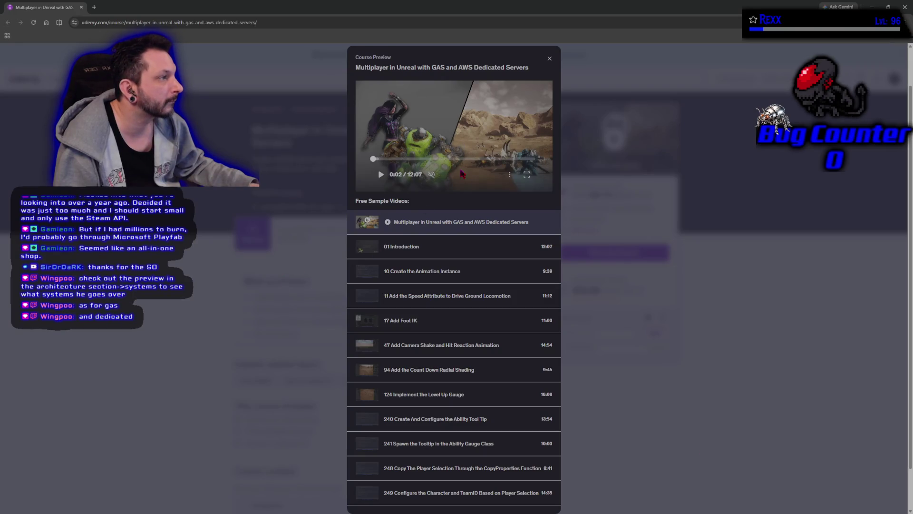
pyautogui.click(526, 174)
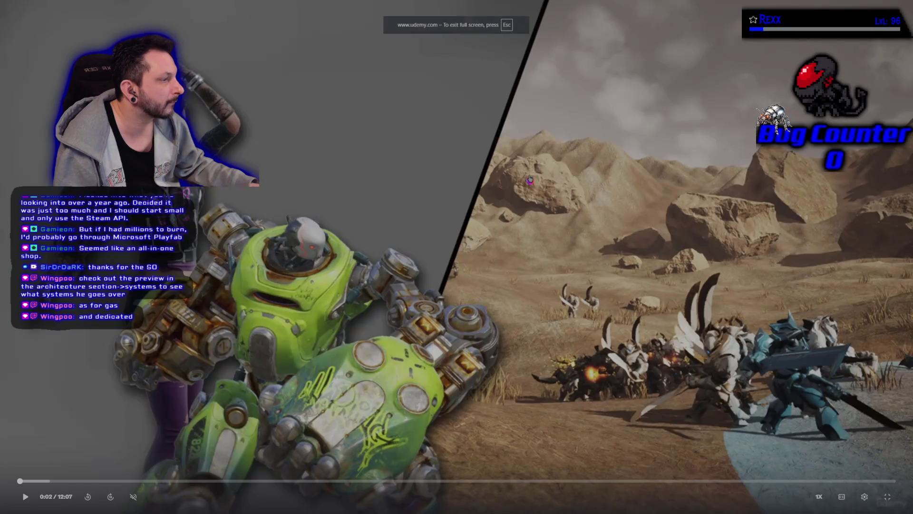
pyautogui.click(26, 497)
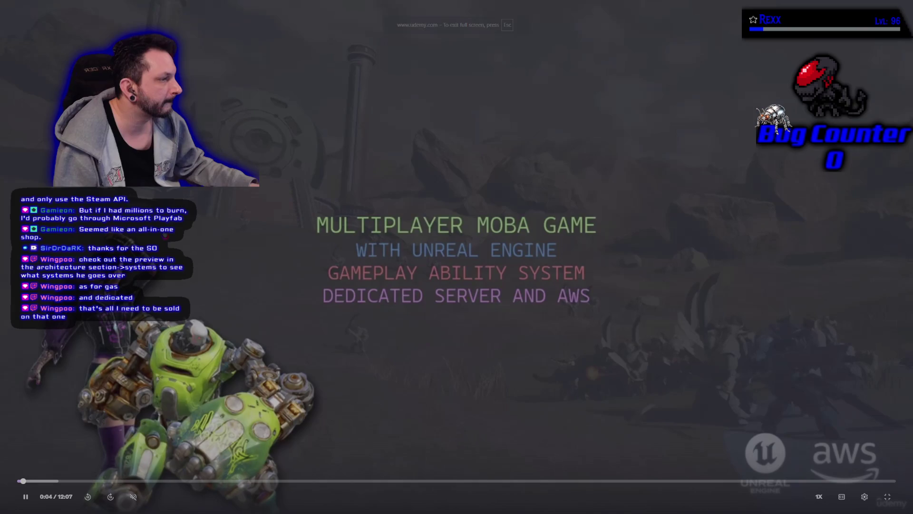
pyautogui.press('space')
pyautogui.press('space')
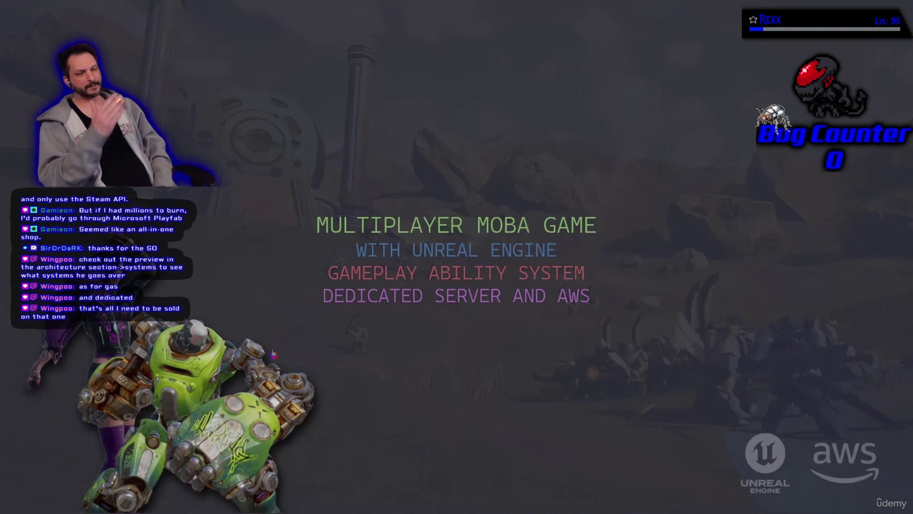
pyautogui.moveTo(34, 500)
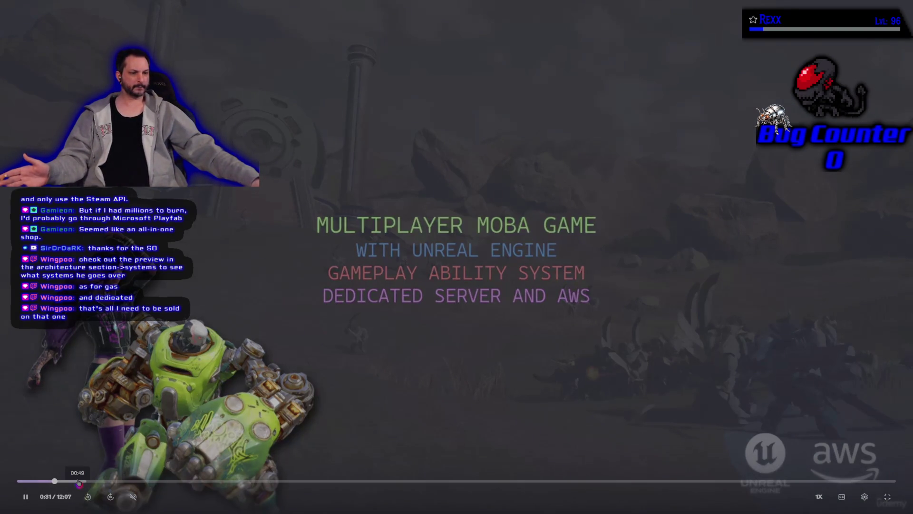
# Jump the preview to about 0:50, watch on, exit fullscreen and pause at 2:38
pyautogui.click(78, 481)
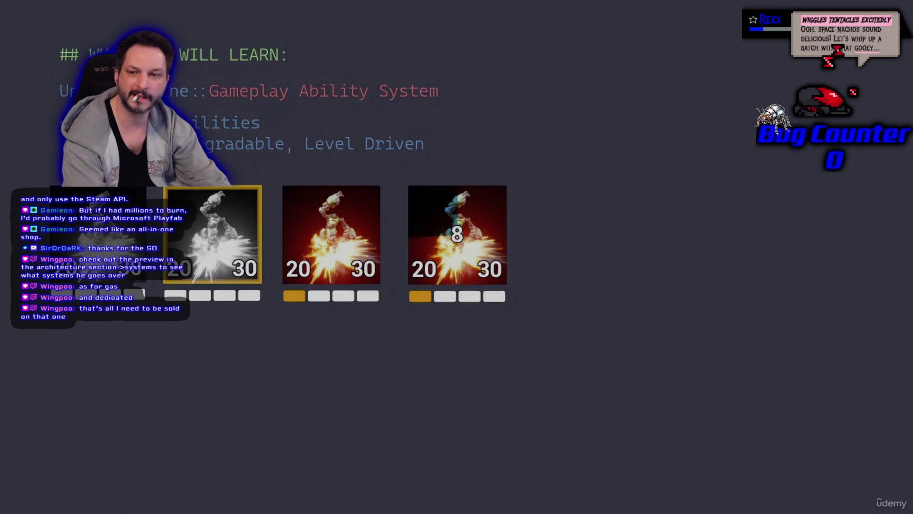
pyautogui.moveTo(671, 352)
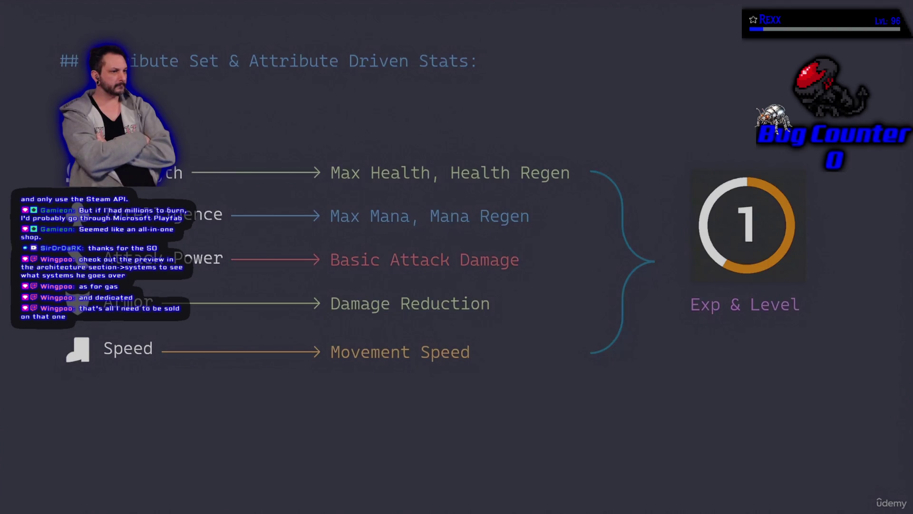
pyautogui.moveTo(235, 484)
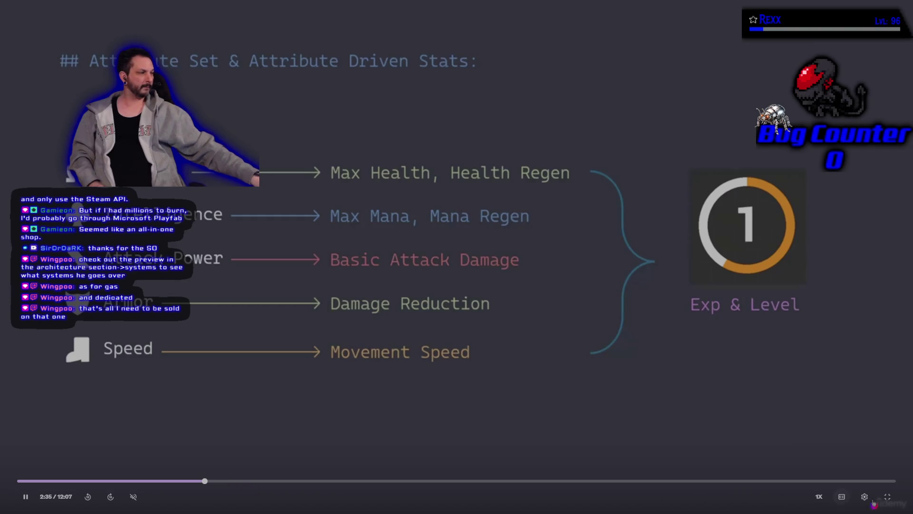
pyautogui.click(888, 496)
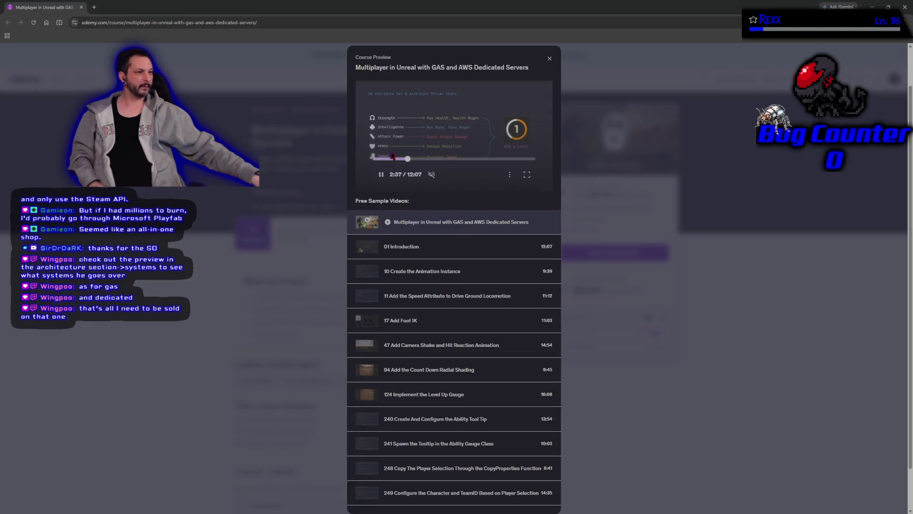
pyautogui.click(387, 175)
# Close the course preview and expand the GAS course's full description
pyautogui.click(549, 58)
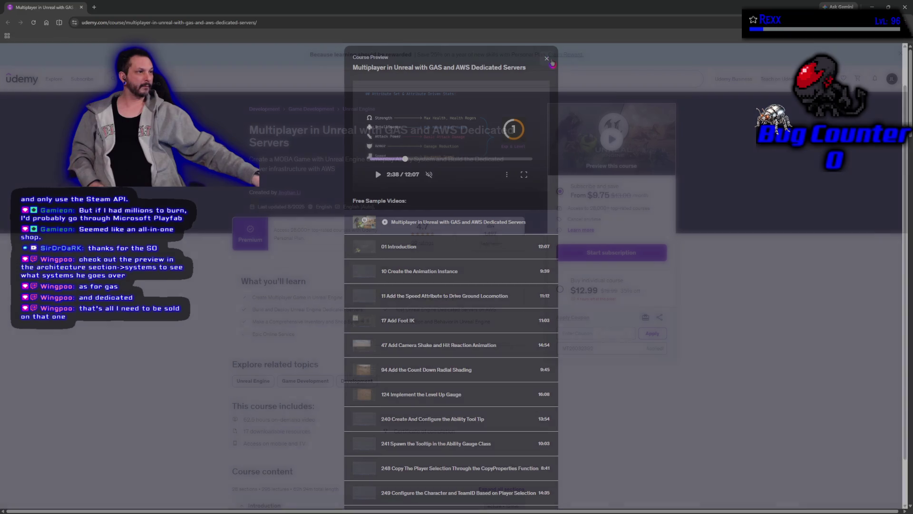
pyautogui.scroll(-2, 192, 299)
pyautogui.scroll(-10, 193, 299)
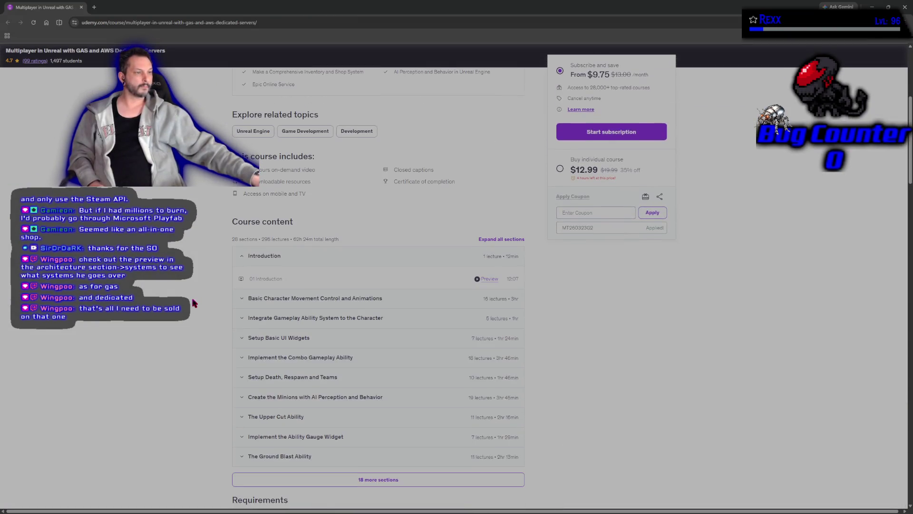
pyautogui.click(236, 310)
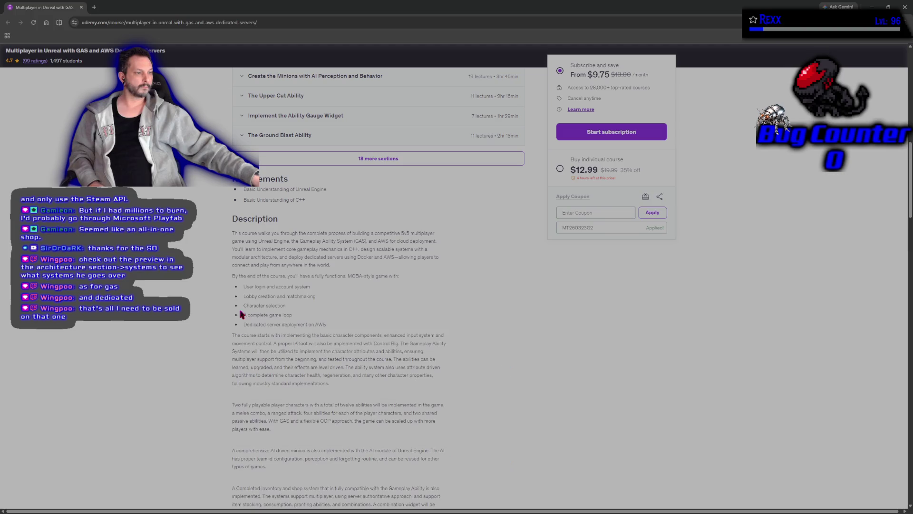
# Highlight the five MOBA feature bullets and the words 'deployment on AWS' in the description
pyautogui.scroll(-2, 217, 307)
pyautogui.scroll(-6, 214, 304)
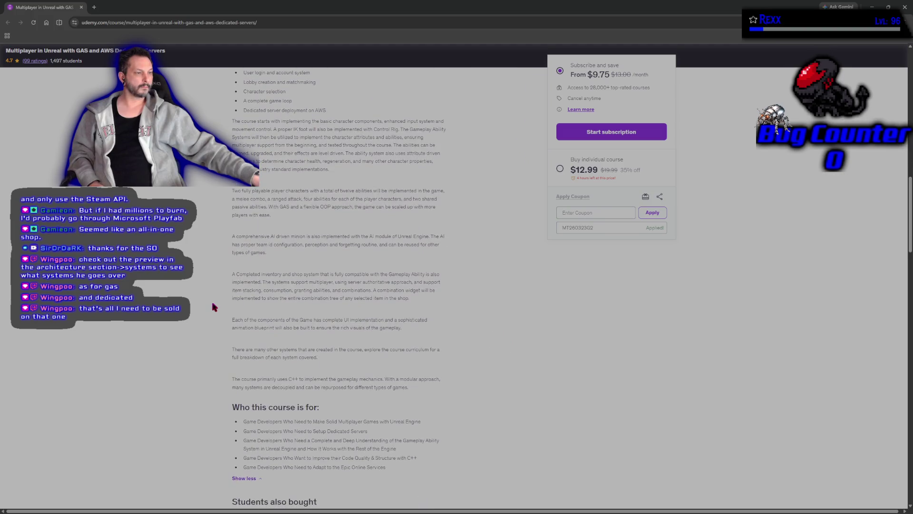
pyautogui.scroll(4, 212, 305)
pyautogui.scroll(3, 212, 307)
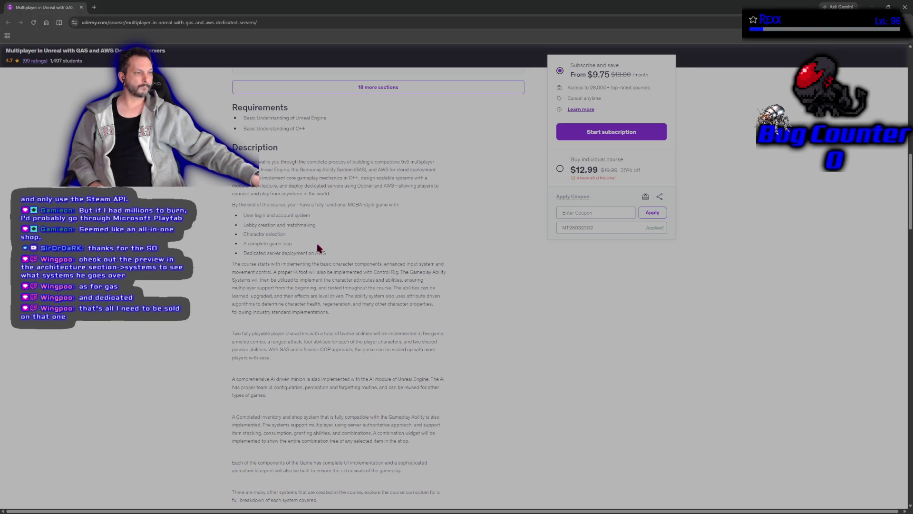
pyautogui.moveTo(331, 256)
pyautogui.mouseDown()
pyautogui.moveTo(248, 243)
pyautogui.moveTo(240, 215)
pyautogui.moveTo(229, 228)
pyautogui.mouseUp()
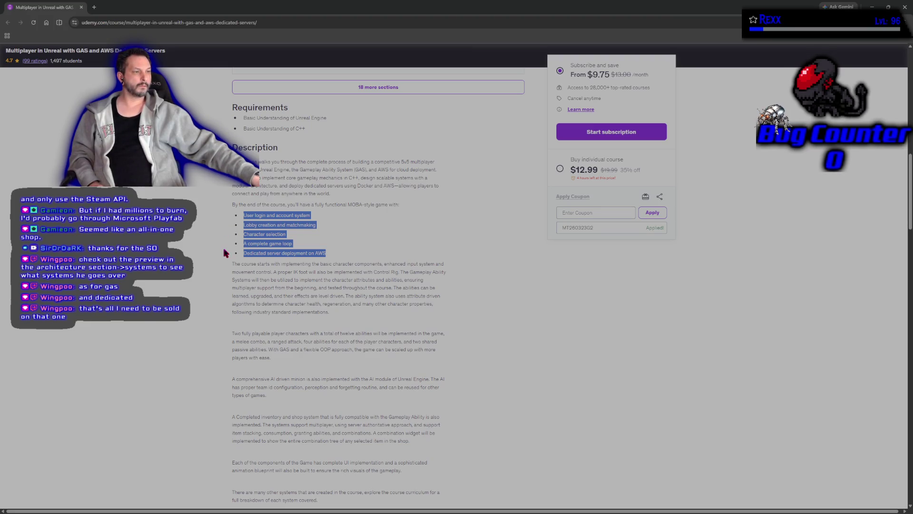
pyautogui.click(333, 256)
pyautogui.moveTo(333, 255)
pyautogui.mouseDown()
pyautogui.moveTo(241, 257)
pyautogui.moveTo(333, 255)
pyautogui.mouseUp()
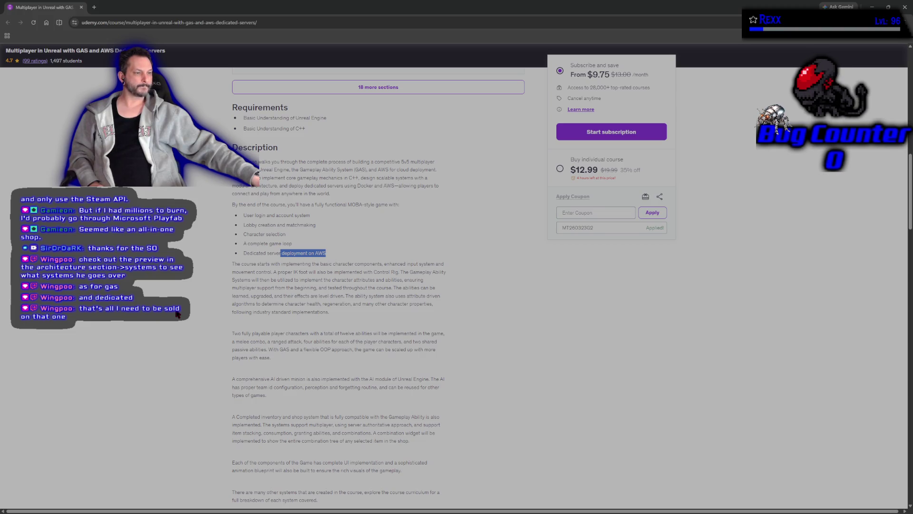
pyautogui.scroll(6, 177, 313)
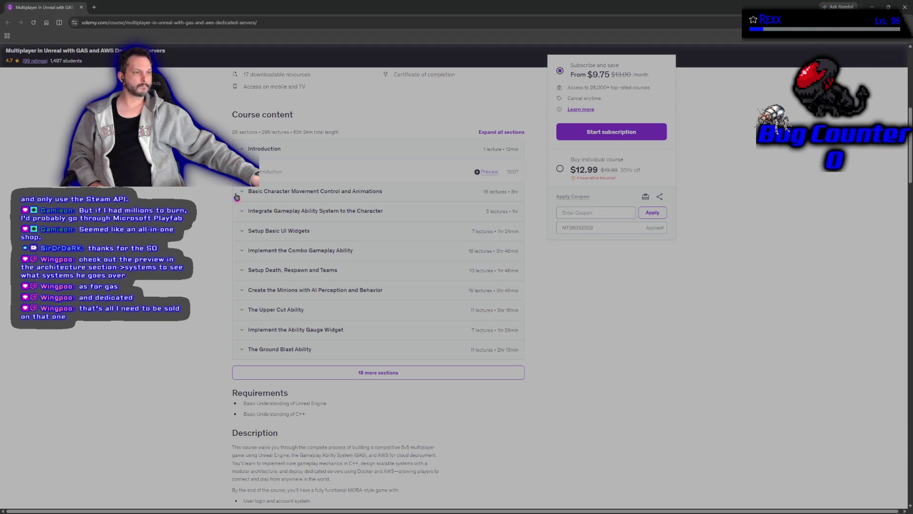
# Scroll through the Udemy course page's lecture list and requirements
pyautogui.scroll(7, 205, 260)
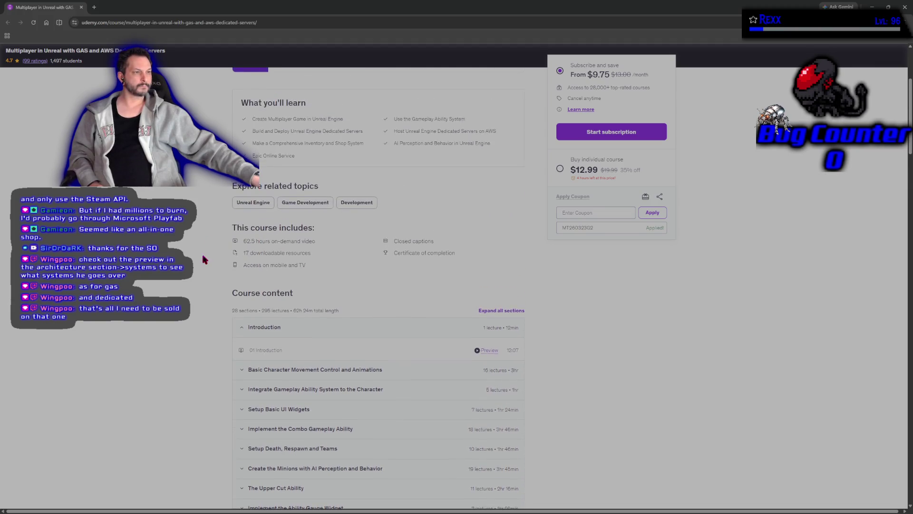
pyautogui.scroll(-6, 205, 260)
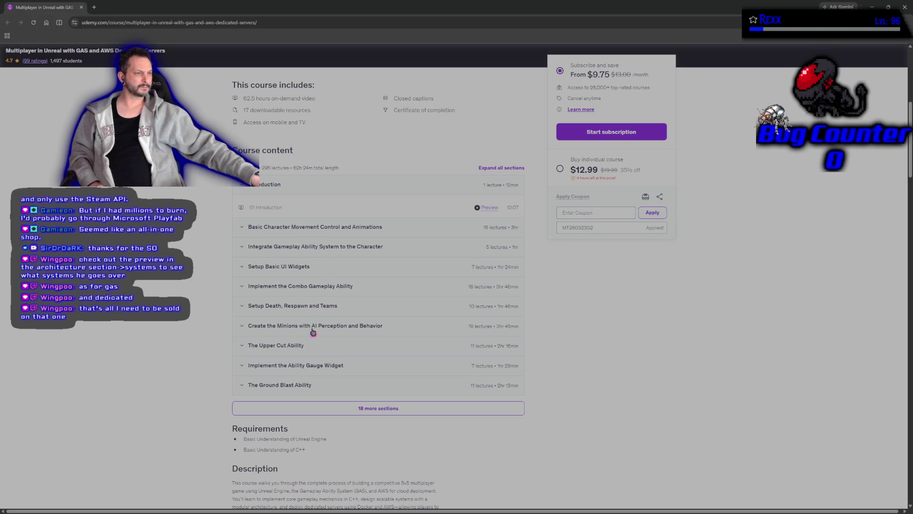
pyautogui.scroll(2, 205, 379)
pyautogui.scroll(1, 205, 380)
pyautogui.scroll(-10, 205, 379)
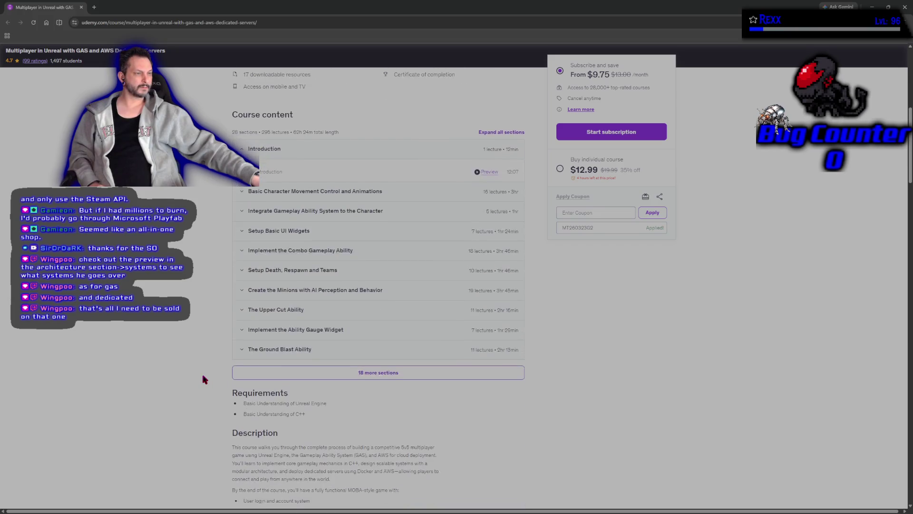
pyautogui.scroll(-10, 203, 375)
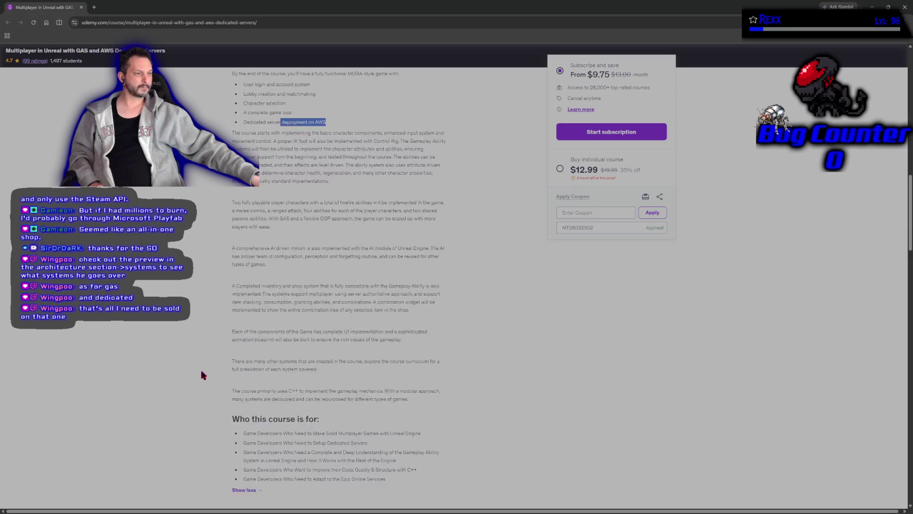
pyautogui.scroll(-5, 203, 375)
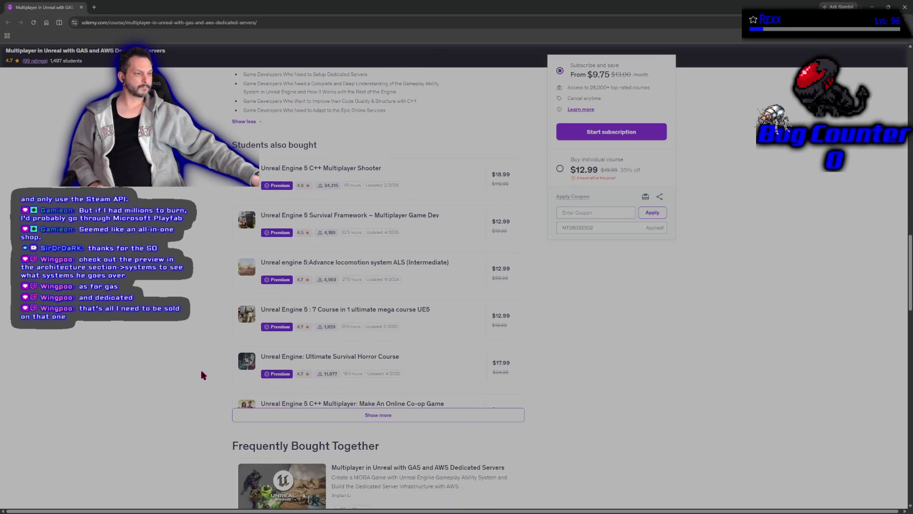
pyautogui.scroll(12, 203, 376)
pyautogui.scroll(10, 204, 375)
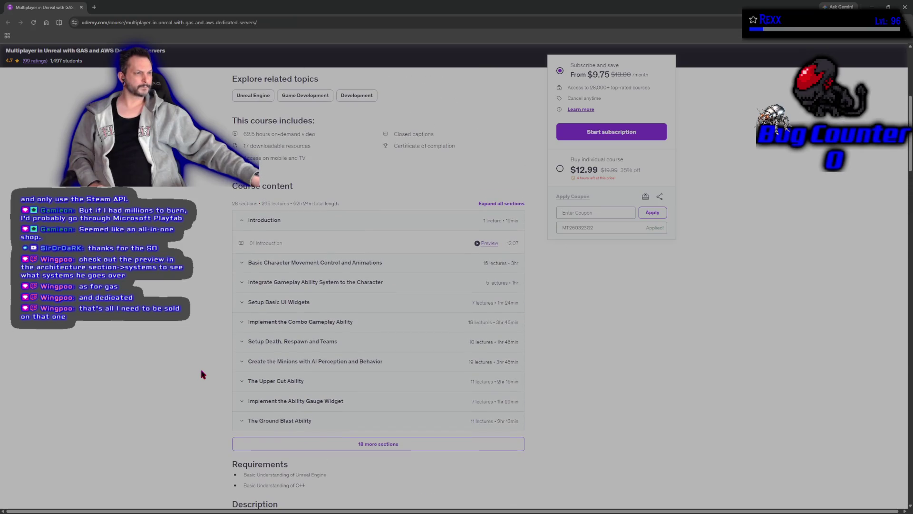
# Expand the Basic Character Movement Control and Animations section, read the description, then return to Unreal Editor
pyautogui.click(242, 268)
pyautogui.scroll(-2, 213, 288)
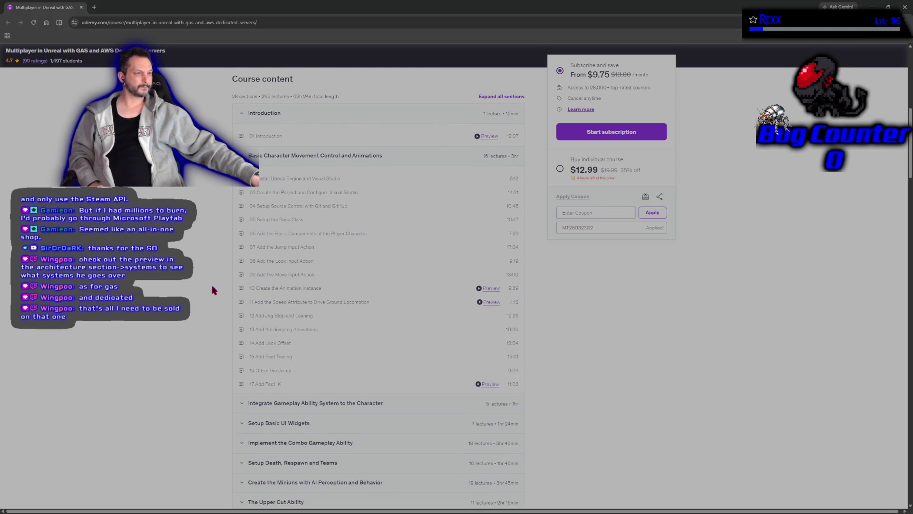
pyautogui.scroll(-2, 213, 290)
pyautogui.scroll(3, 212, 290)
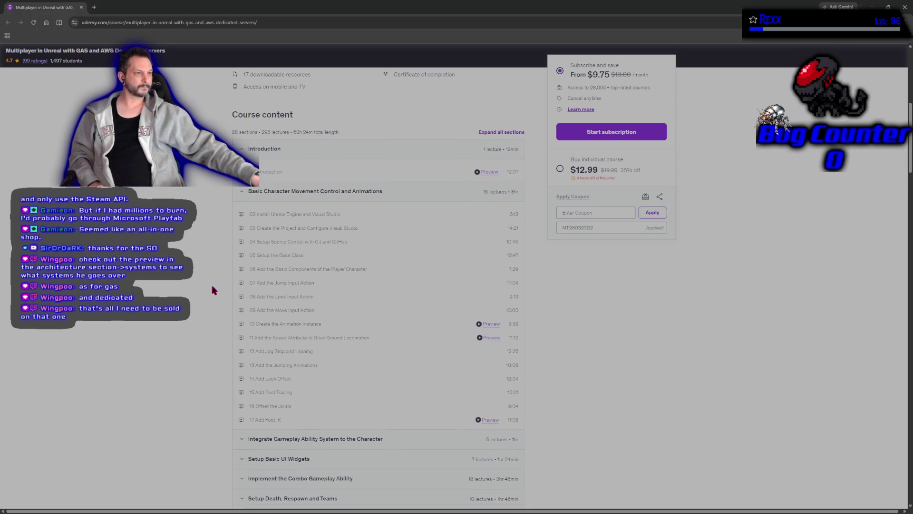
pyautogui.scroll(7, 213, 290)
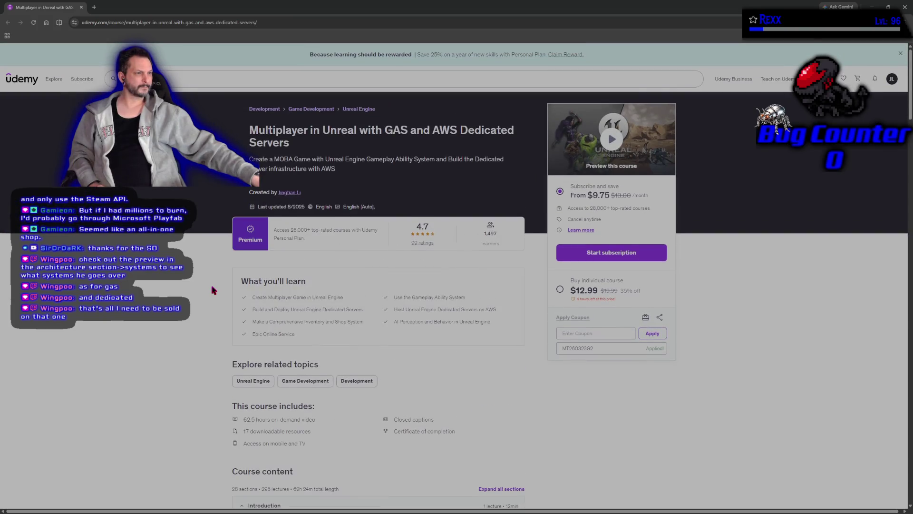
pyautogui.scroll(-3, 213, 290)
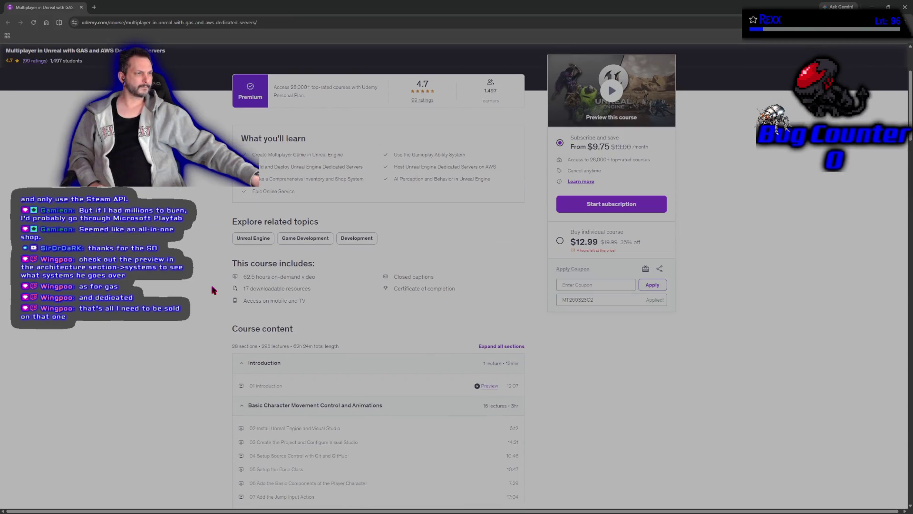
pyautogui.scroll(-2, 212, 290)
pyautogui.scroll(-2, 212, 286)
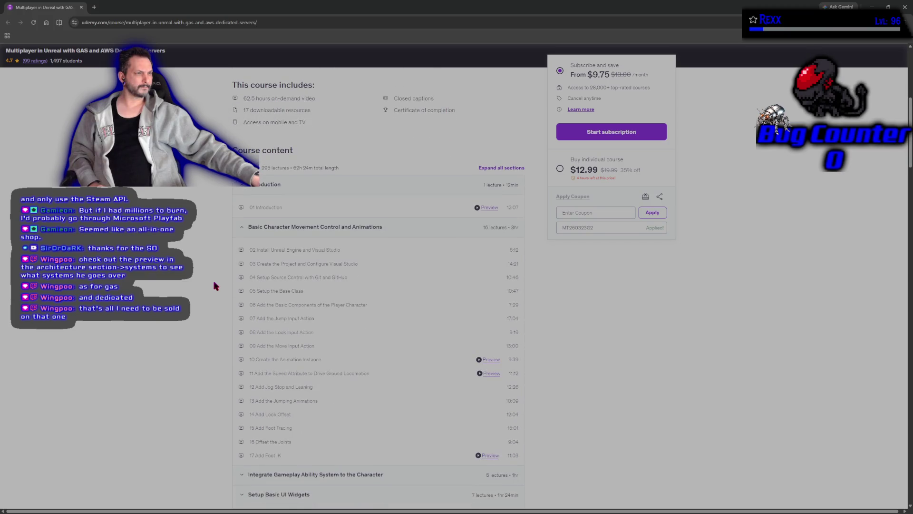
pyautogui.scroll(-4, 213, 258)
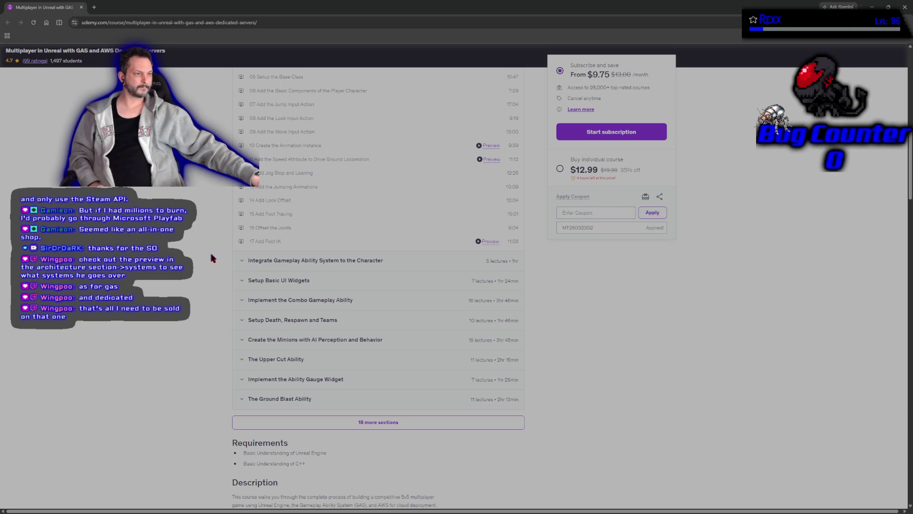
pyautogui.scroll(-4, 213, 259)
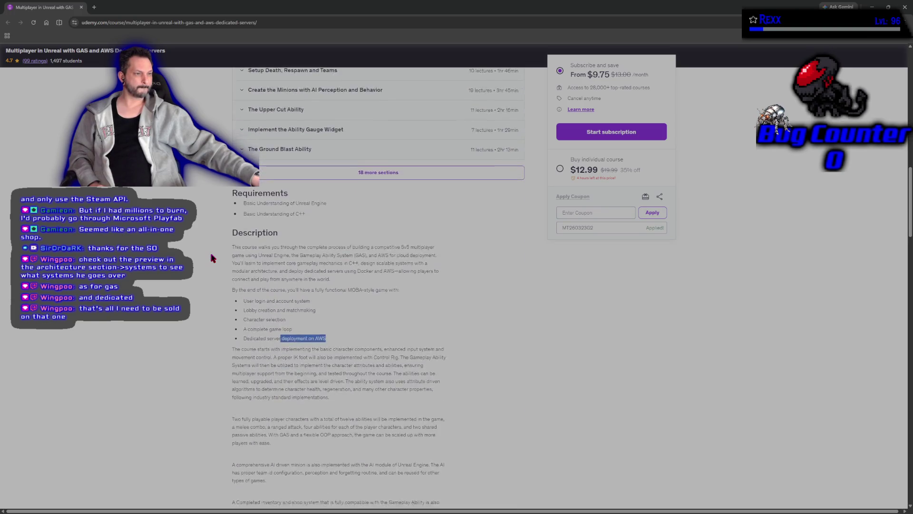
pyautogui.scroll(-3, 213, 259)
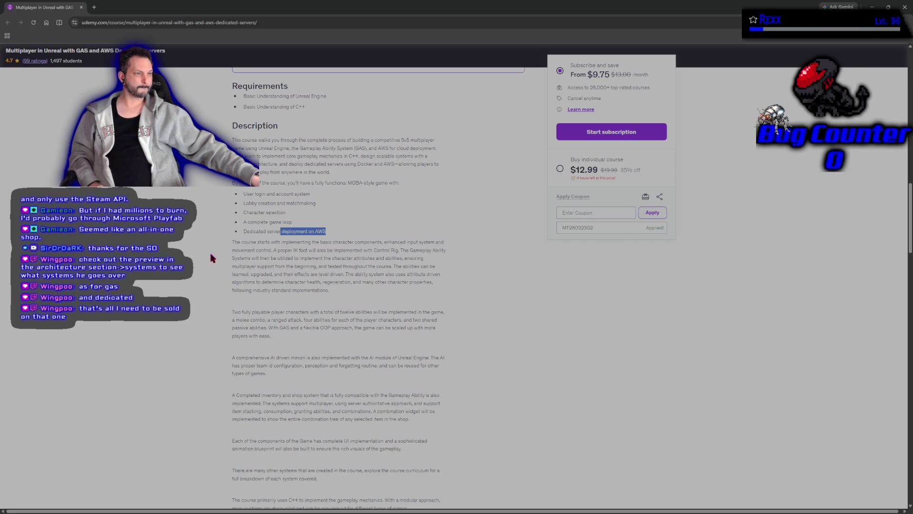
pyautogui.hotkey('alt', 'Tab')
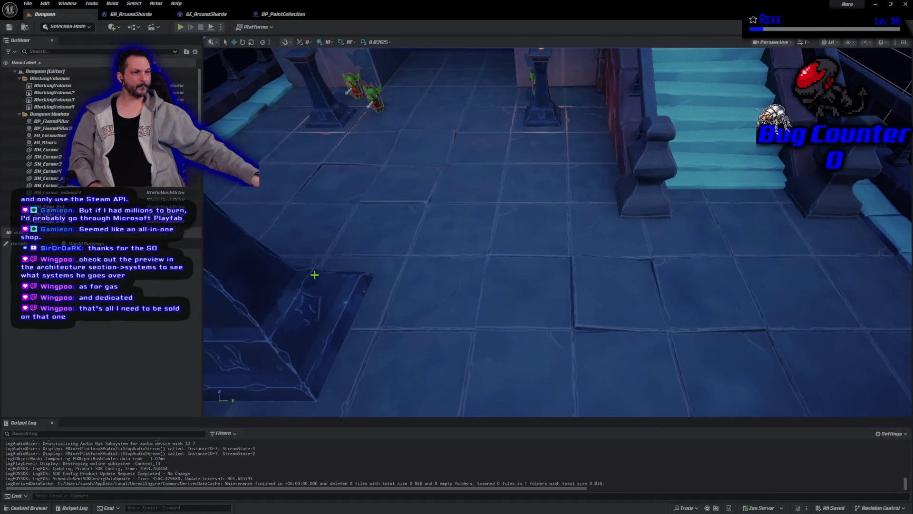
# Zoom the Unreal viewport out over the Dungeon level floor
pyautogui.scroll(-5, 295, 279)
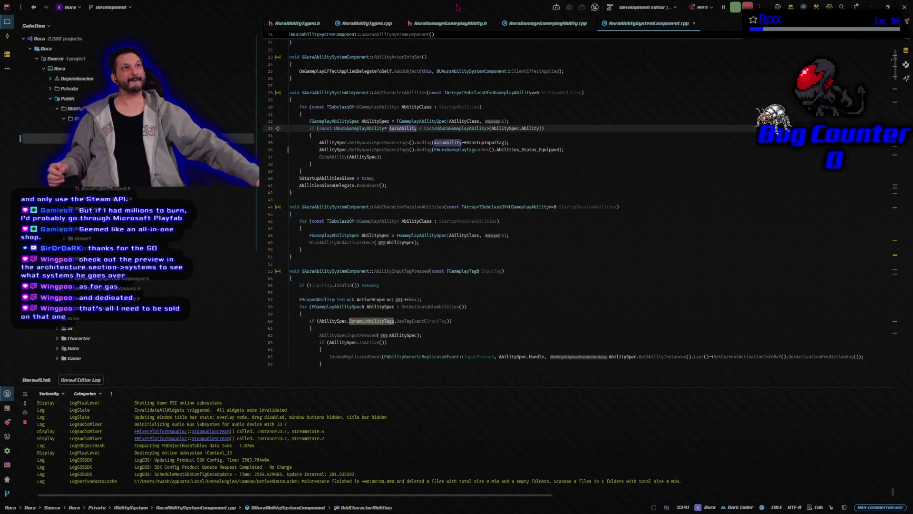
# In AuraAbilityTypes.h, select the radial damage members of FAuraGameplayEffectContext (lines 167–177)
pyautogui.click(306, 26)
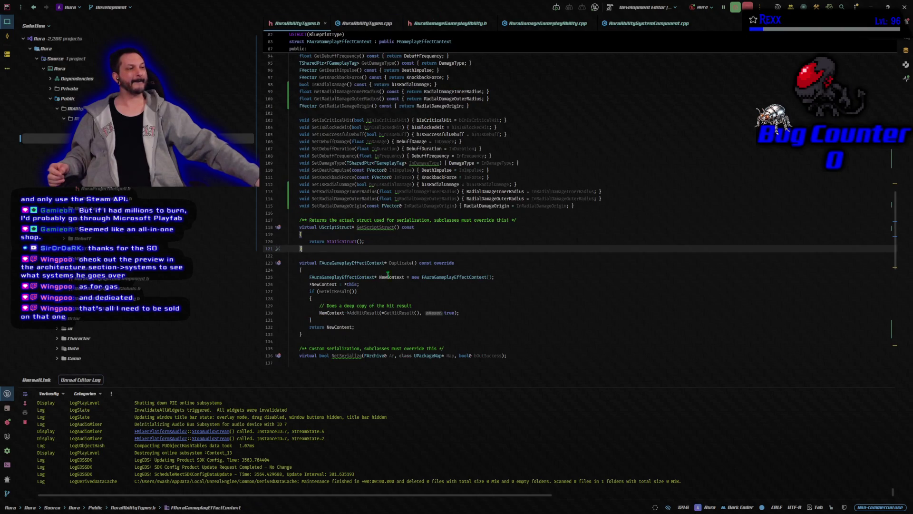
pyautogui.scroll(-15, 546, 303)
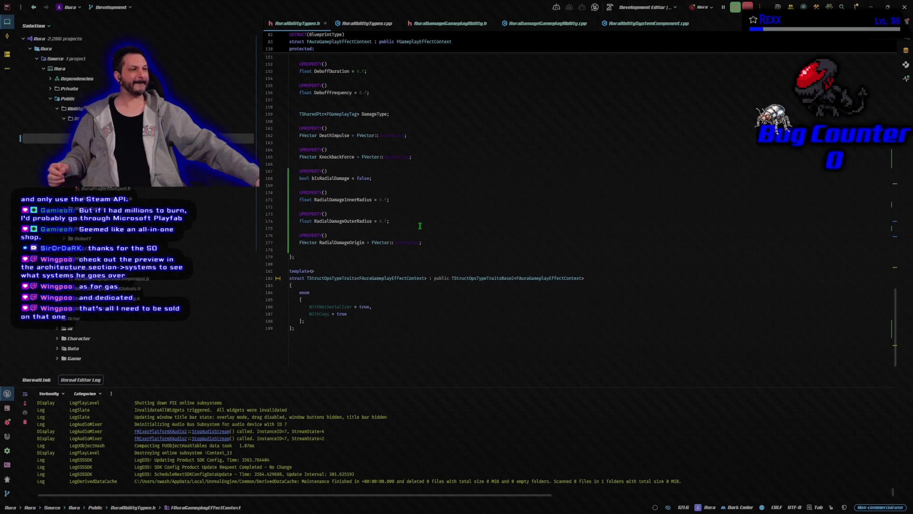
pyautogui.moveTo(433, 243)
pyautogui.mouseDown()
pyautogui.moveTo(309, 193)
pyautogui.moveTo(300, 171)
pyautogui.mouseUp()
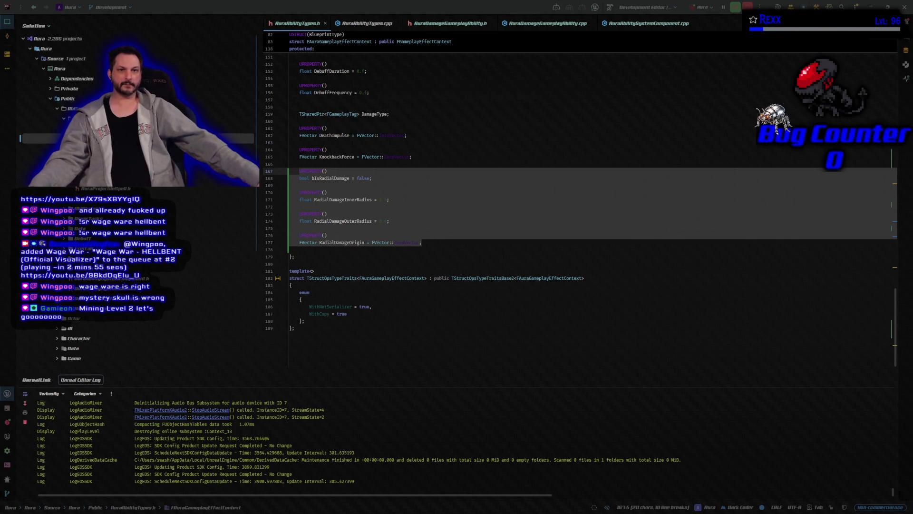
# Bring the microscape.cc browser window forward and maximize it
pyautogui.hotkey('alt', 'Tab')
pyautogui.press('super+Up')
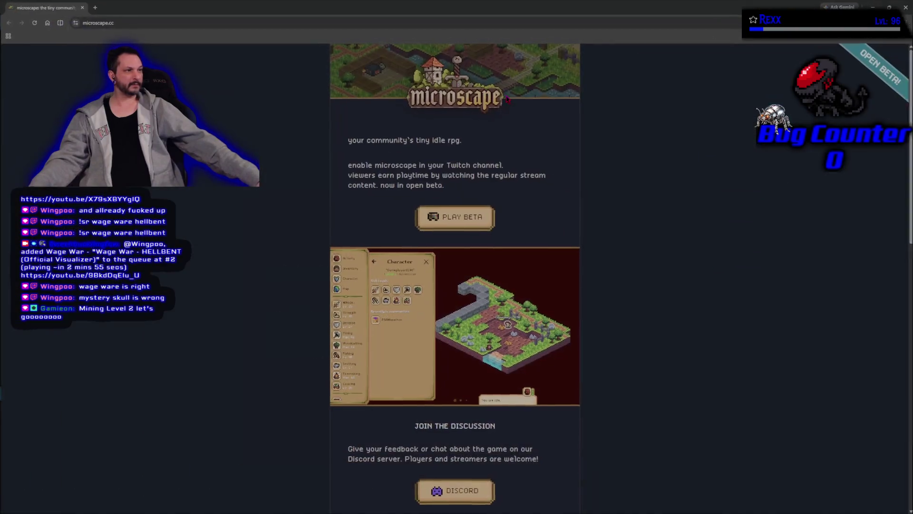
# Launch the Microscape beta with PLAY BETA, loading the island map
pyautogui.click(473, 218)
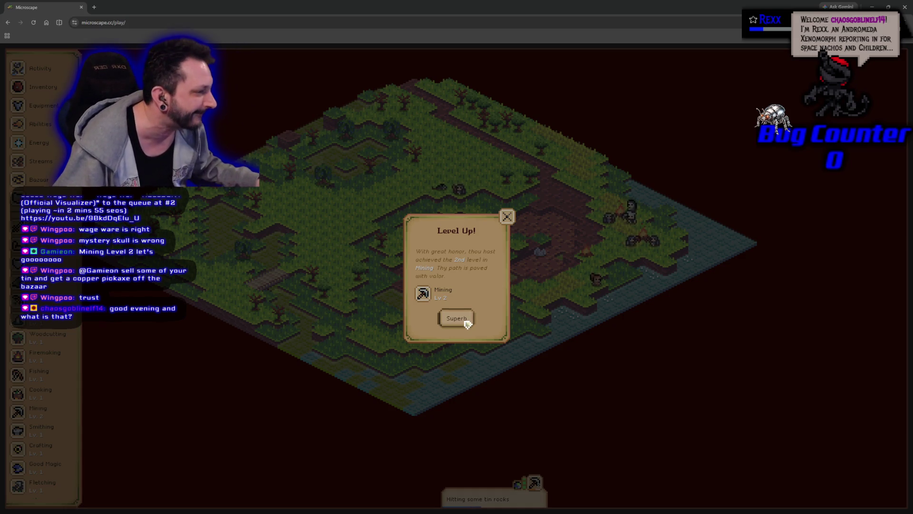
# Close the Mining level 2 notice with Superb and scroll the sidebar down
pyautogui.click(456, 318)
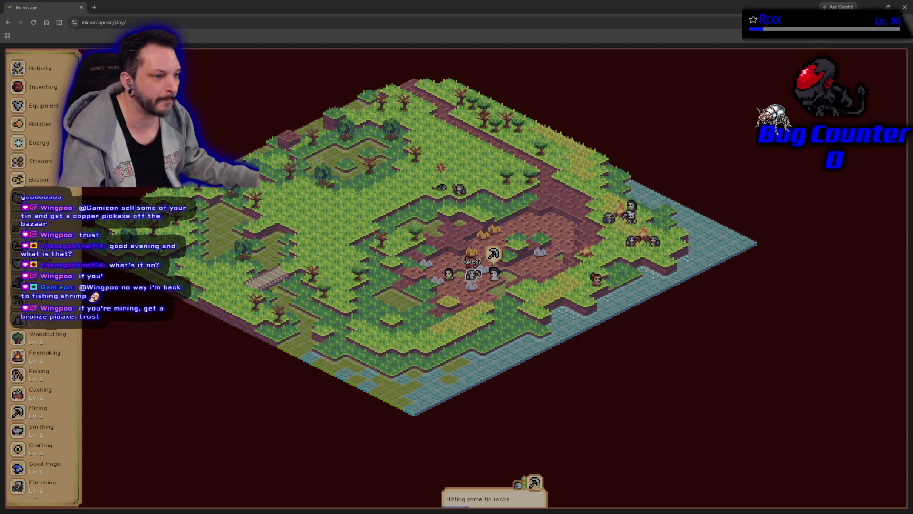
pyautogui.scroll(-3, 41, 276)
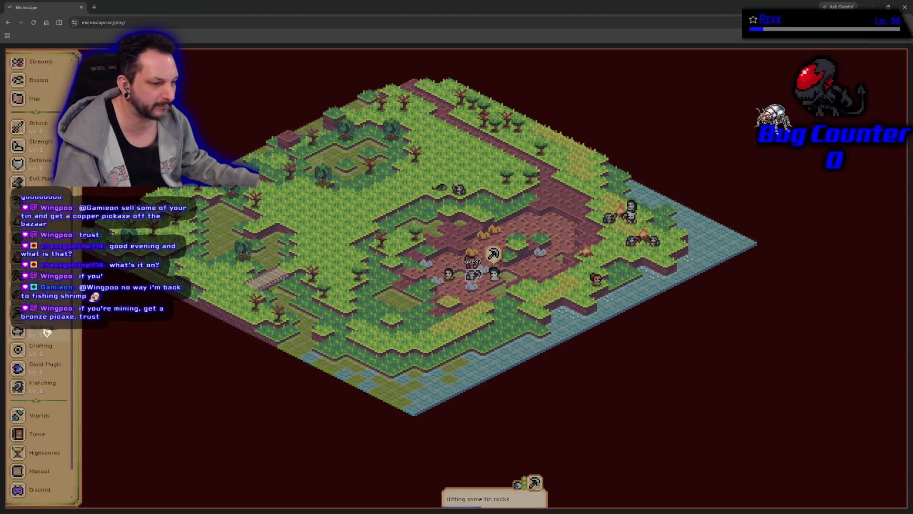
# Open the Mining skill panel from the sidebar and pan the map toward the lower right
pyautogui.click(18, 297)
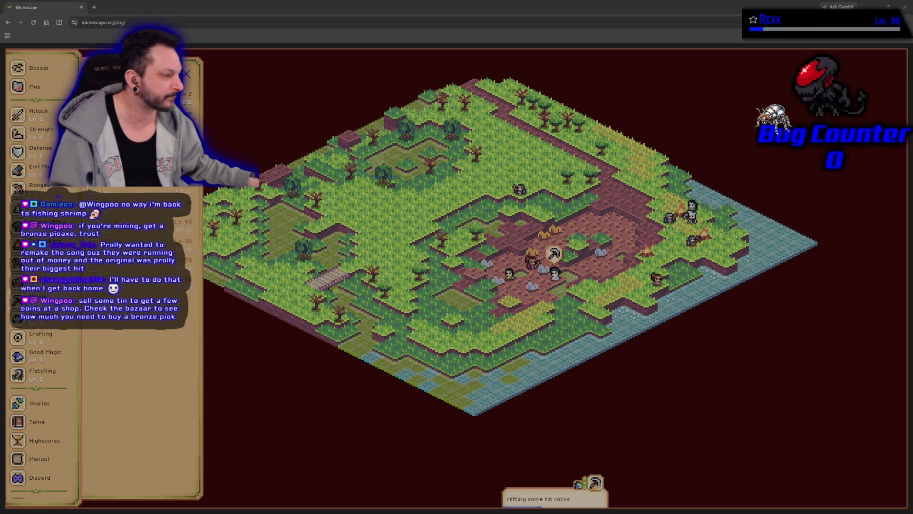
pyautogui.moveTo(346, 336); pyautogui.dragTo(430, 368)
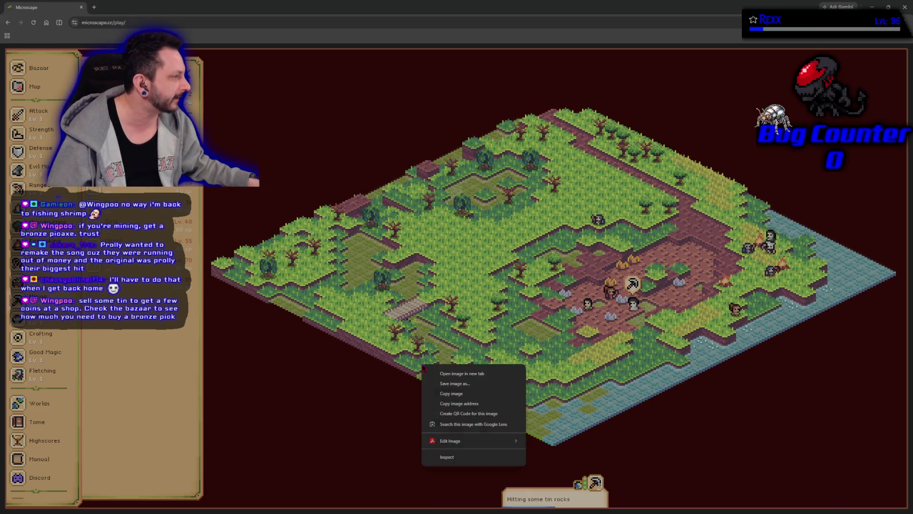
# Nudge the Microscape map slightly and dismiss the stray browser context menus
pyautogui.press('Escape')
pyautogui.rightClick(430, 368)
pyautogui.press('Escape')
pyautogui.moveTo(379, 383)
pyautogui.mouseDown()
pyautogui.moveTo(391, 386)
pyautogui.moveTo(379, 381)
pyautogui.mouseUp()
pyautogui.rightClick(378, 381)
pyautogui.press('Escape')
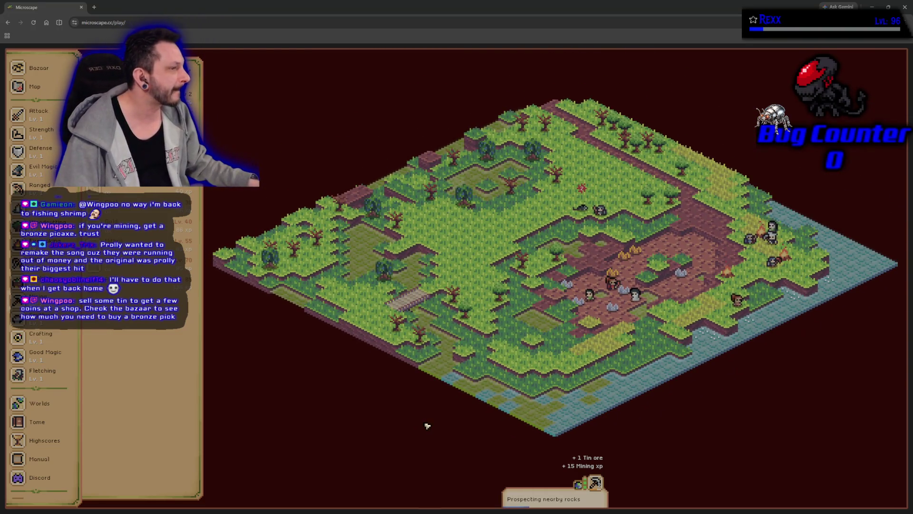
pyautogui.rightClick(425, 422)
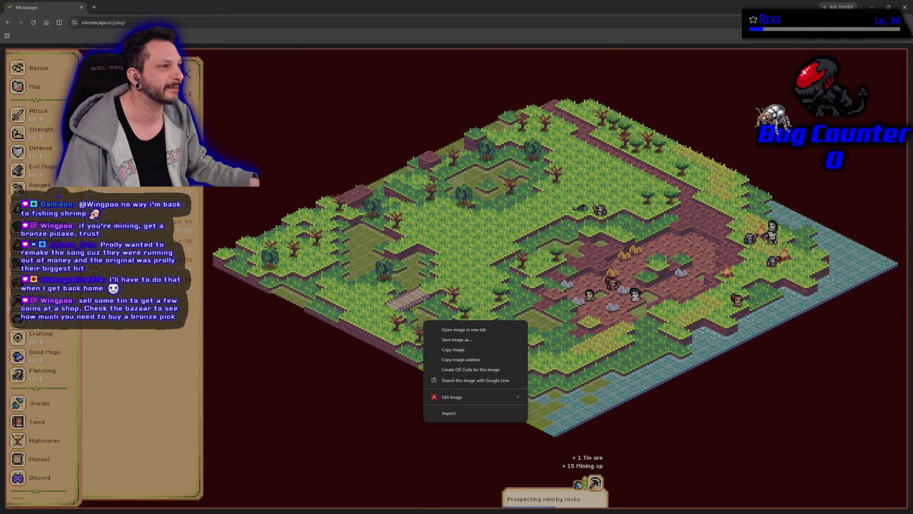
pyautogui.click(214, 12)
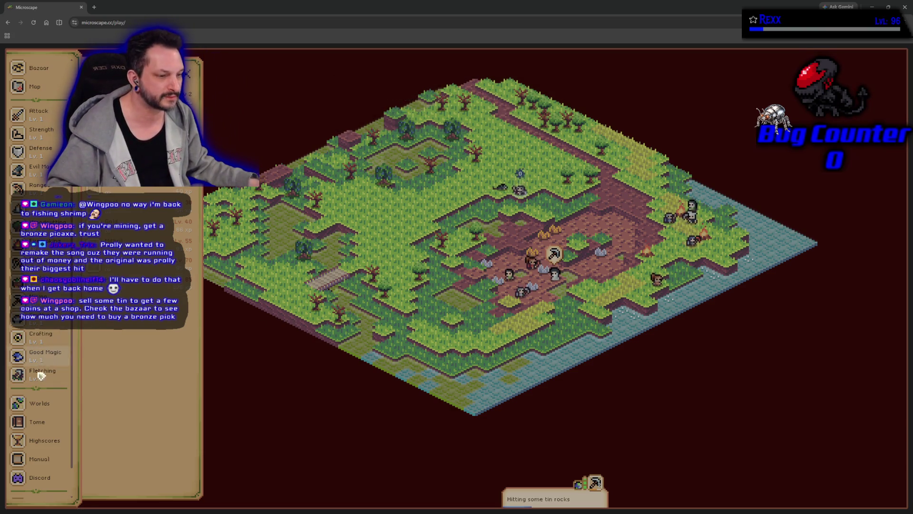
# Show the list of game worlds from the Worlds sidebar entry and scroll through it
pyautogui.click(39, 402)
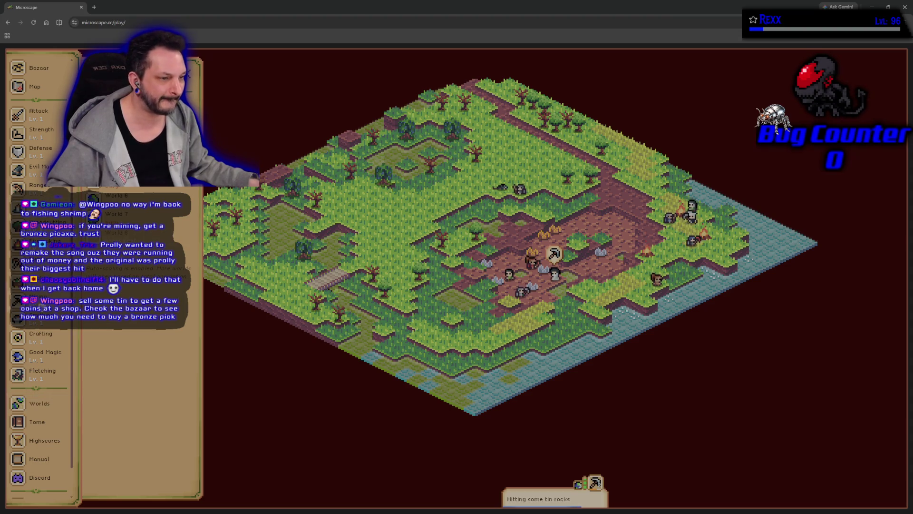
pyautogui.scroll(-2, 43, 376)
pyautogui.scroll(6, 48, 369)
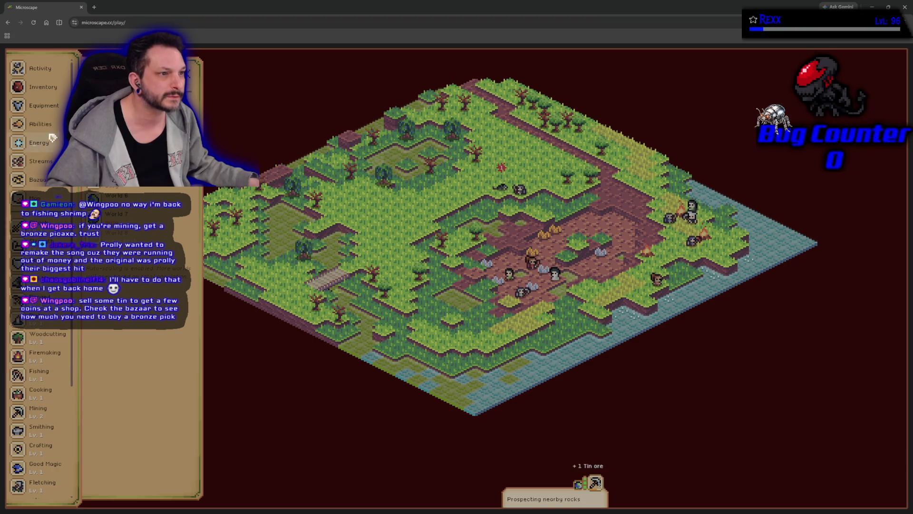